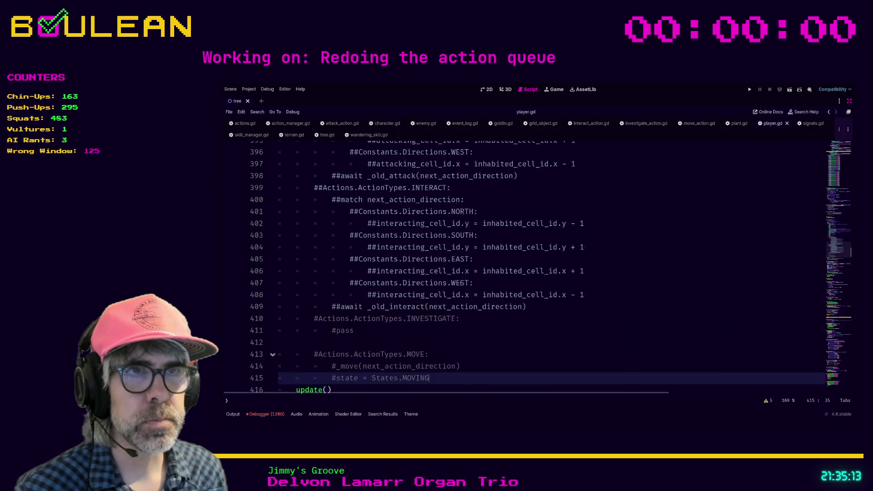
- Step through player.gd's bookmarks from line 337 to the commented drop_collected line at 435
drag(500, 256, 531, 246)
scroll(530, 245, up, 9)
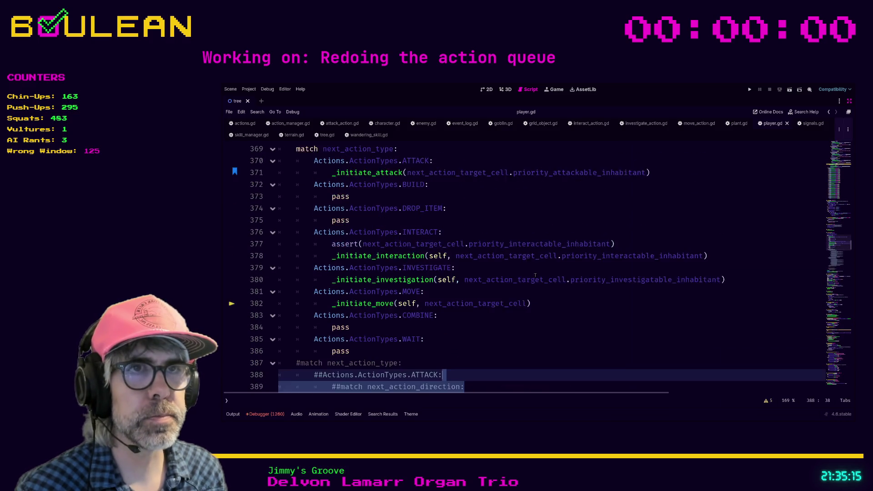
scroll(519, 298, up, 10)
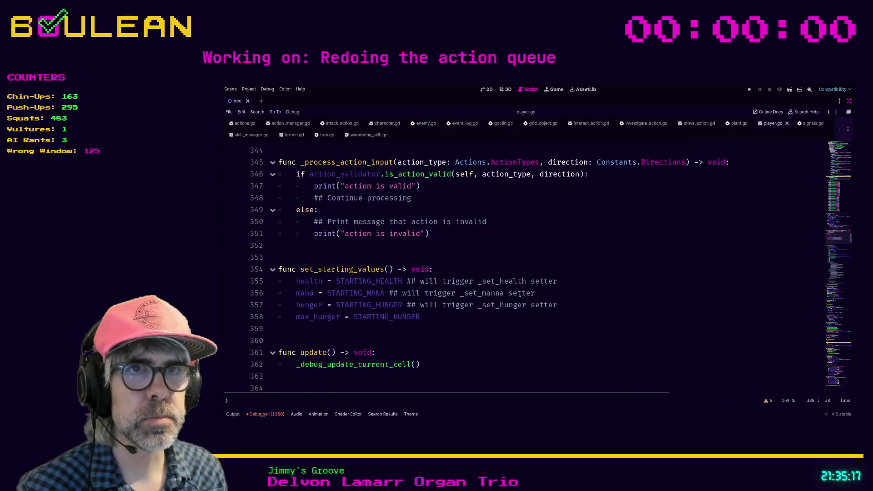
scroll(482, 284, up, 1)
click(482, 284)
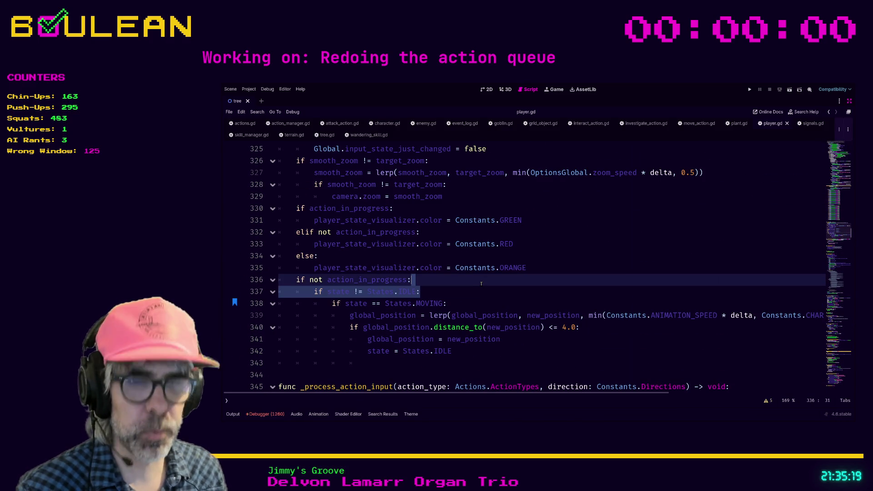
click(475, 287)
key(ctrl+b)
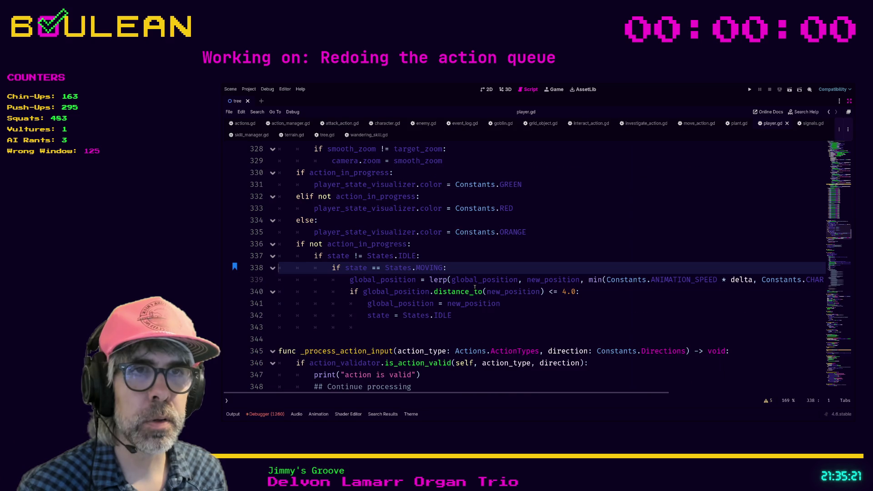
key(ctrl+b)
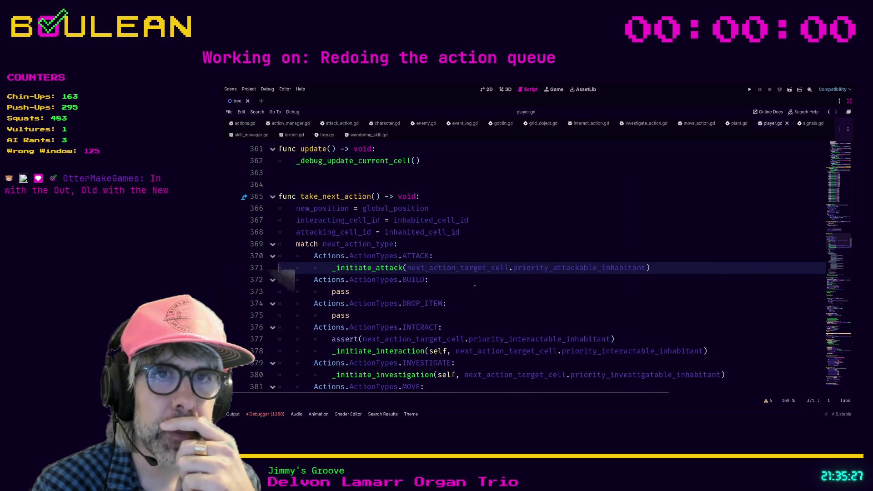
scroll(475, 287, down, 2)
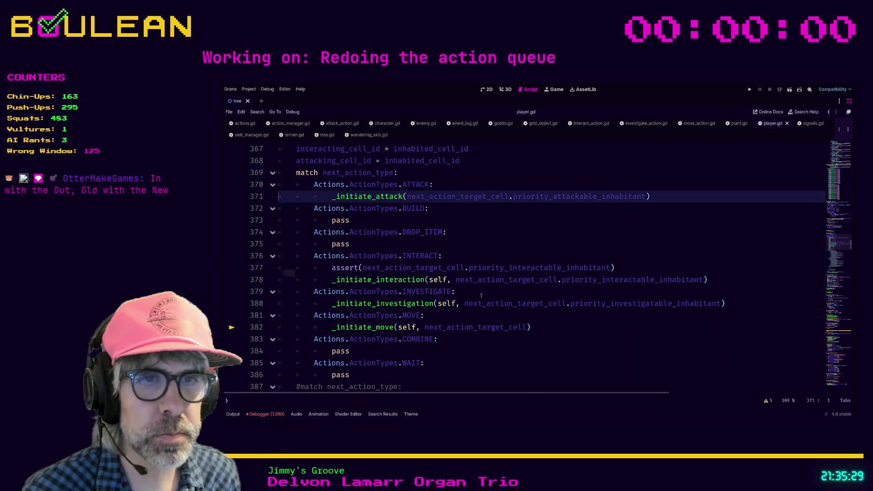
click(539, 328)
key(ctrl+b)
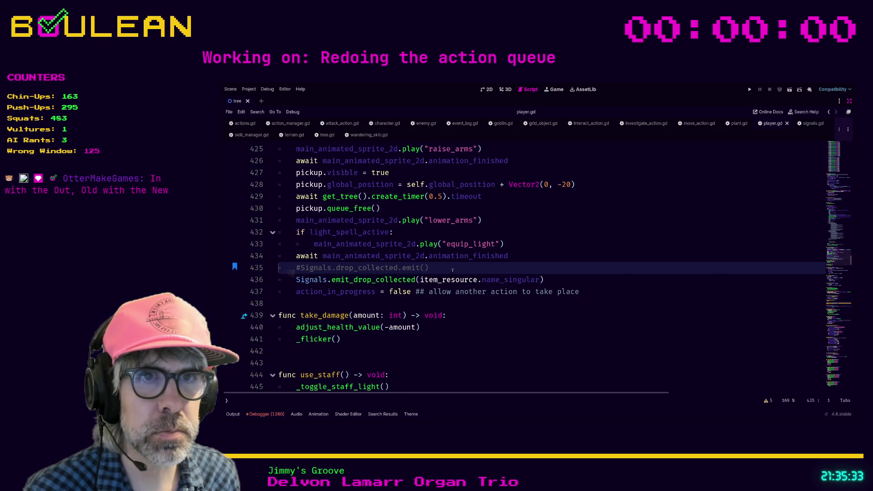
- Delete the '#Signals.drop_collected.emit()' line and jump back to bookmarked line 338
key(shift+Home)
key(shift+Home)
key(BackSpace)
key(BackSpace)
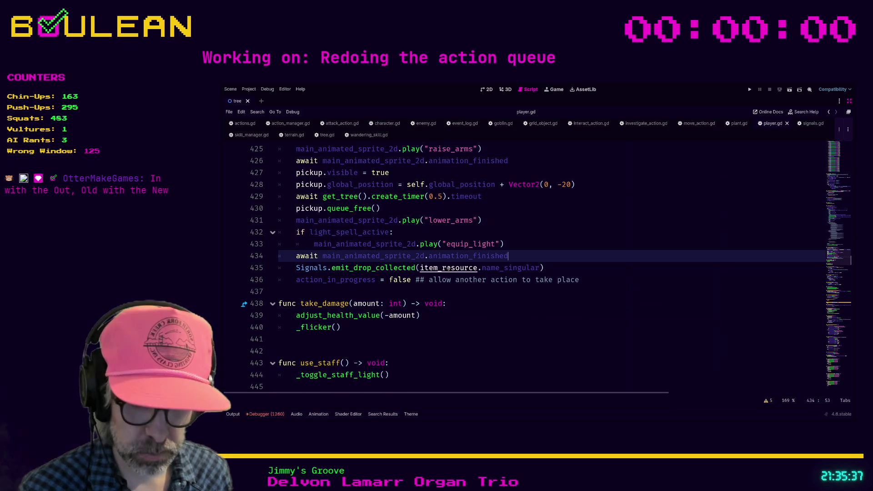
key(ctrl+b)
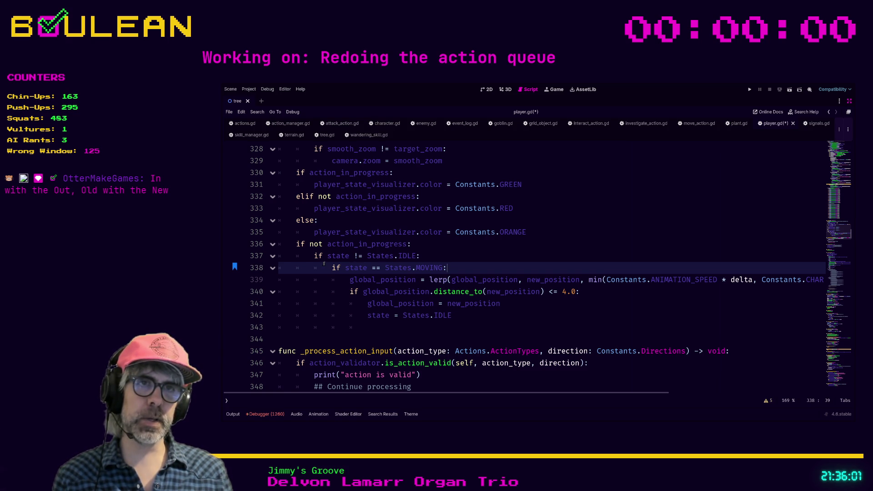
- Unindent the moving-state block (lines 338–342) and comment out lines 336–337
drag(428, 257, 272, 244)
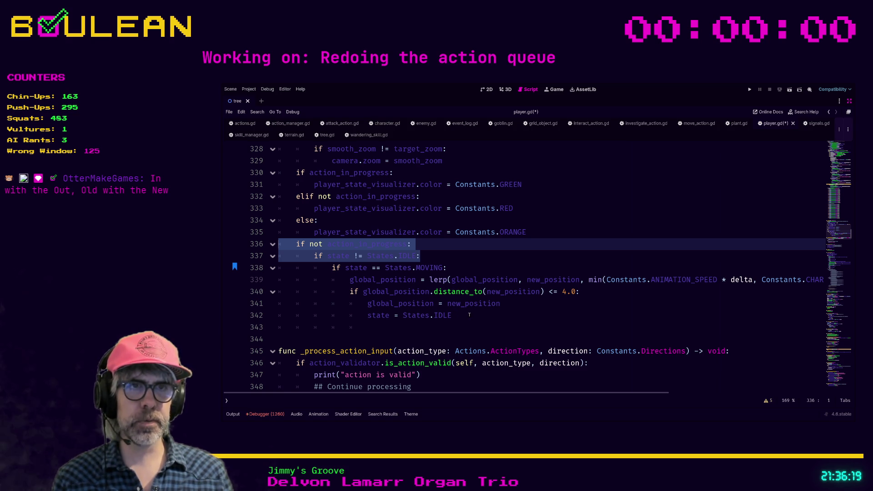
mouse_move(469, 315)
mouse_down()
mouse_move(346, 314)
mouse_move(303, 269)
mouse_up()
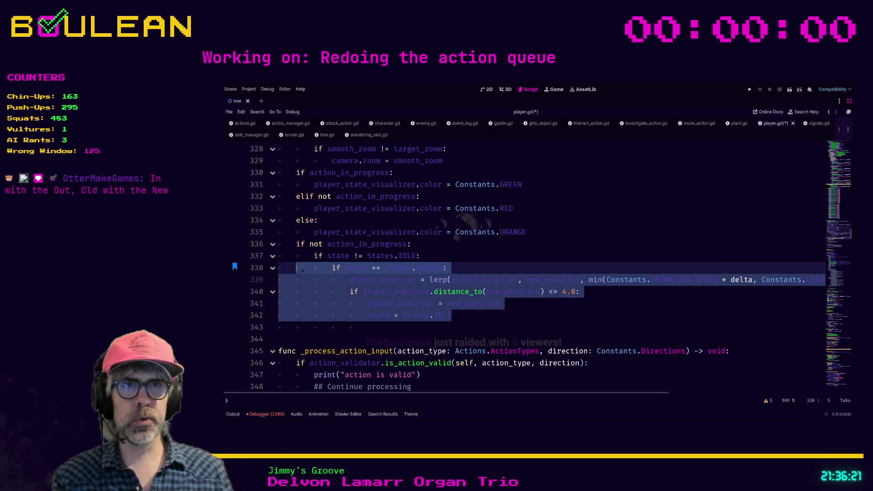
key(shift+Tab)
key(shift+Tab)
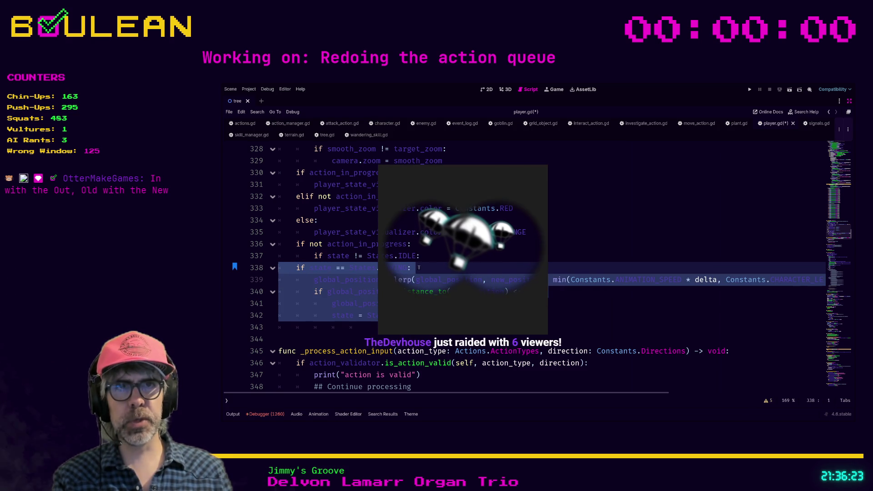
drag(418, 256, 279, 243)
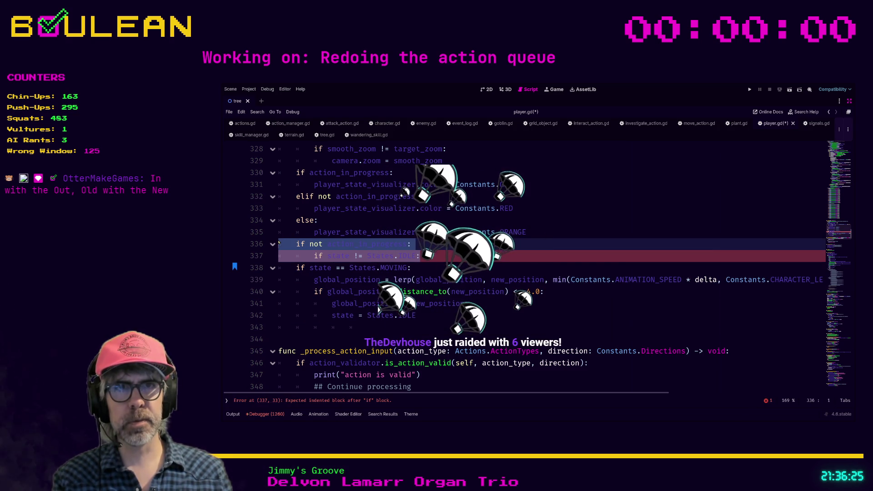
key(ctrl+k)
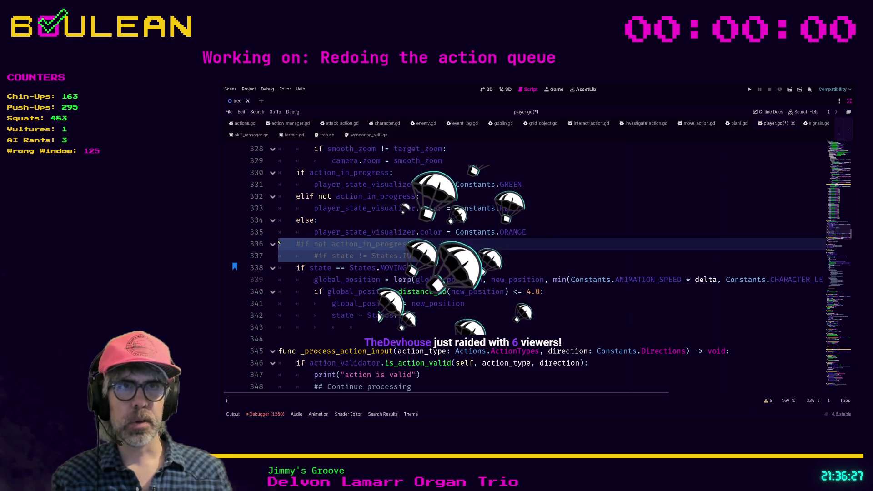
- Save player.gd and launch the game with F5
click(386, 255)
key(Down)
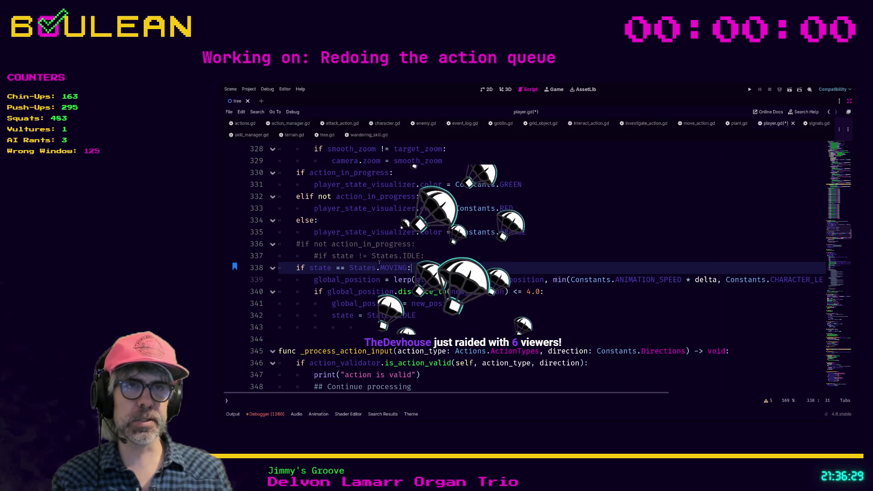
key(Down)
key(Down)
key(Down)
key(ctrl+s)
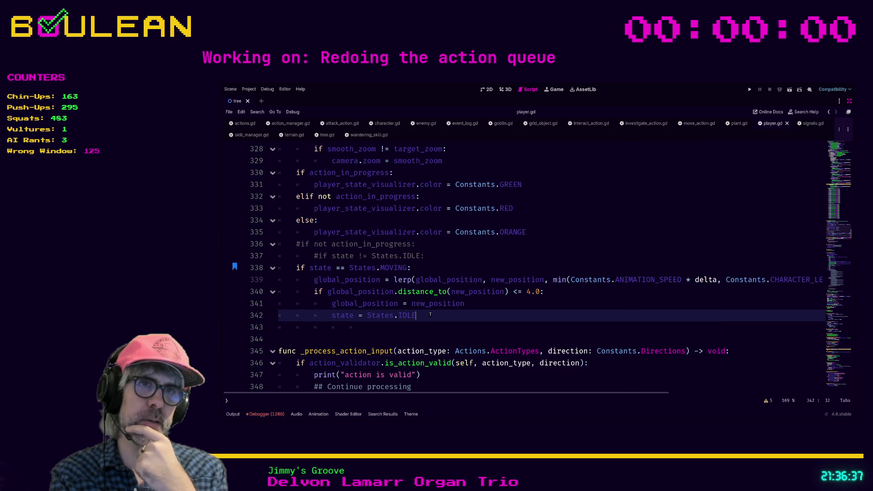
key(F5)
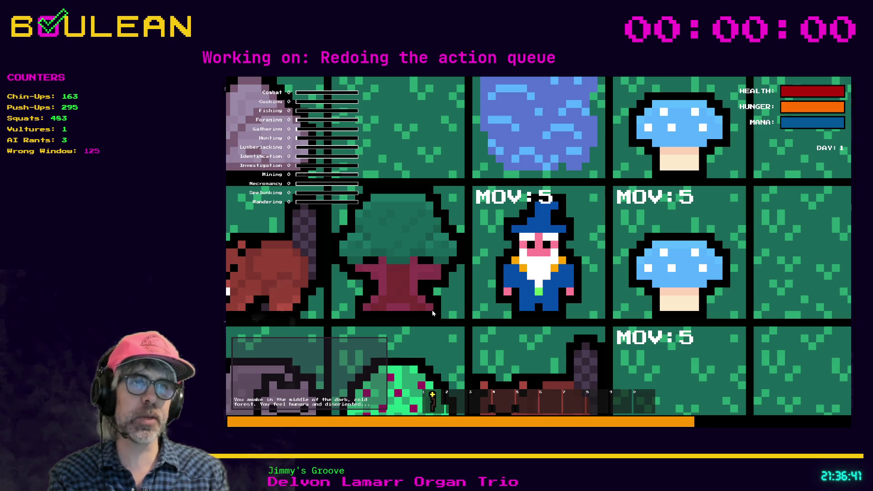
- Zoom the game camera out over the forest grid, then step the wizard right
scroll(240, 260, down, 3)
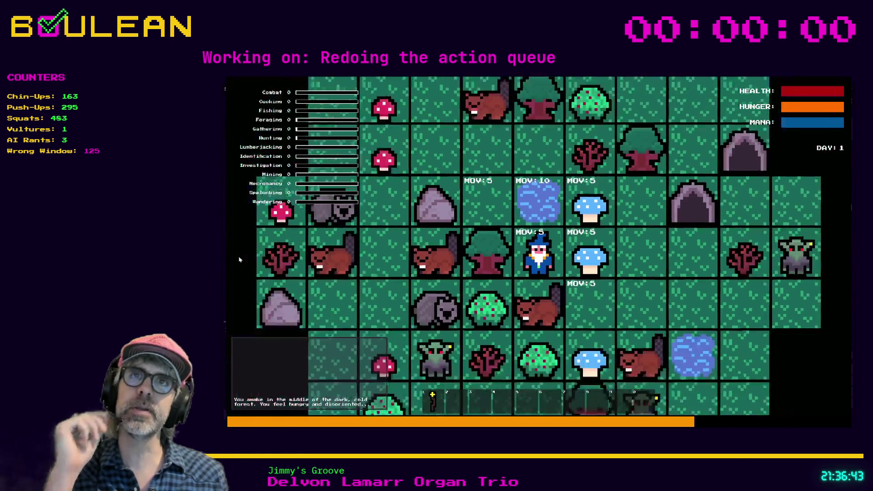
scroll(240, 259, down, 2)
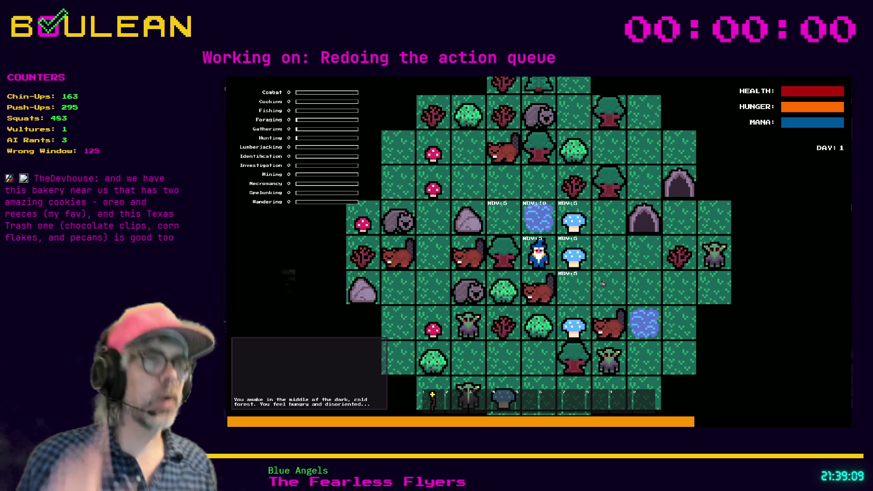
key(Right)
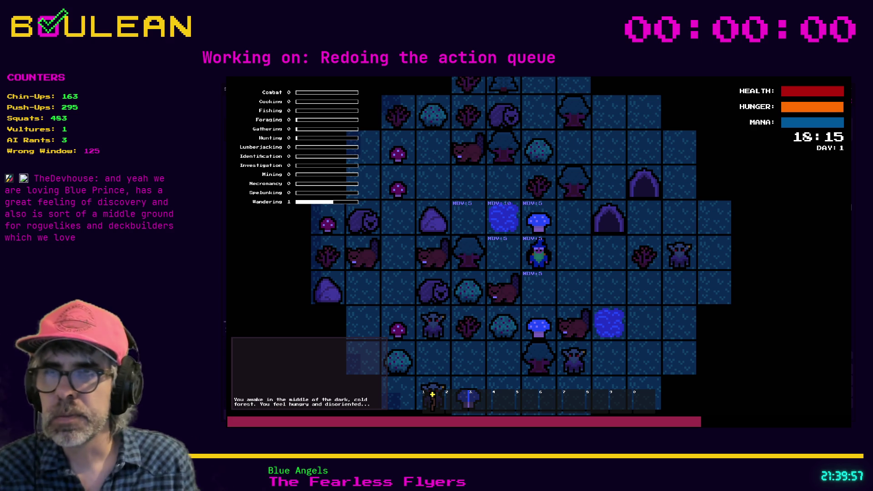
- Stop the running game with F8 to get back to player.gd
key(F8)
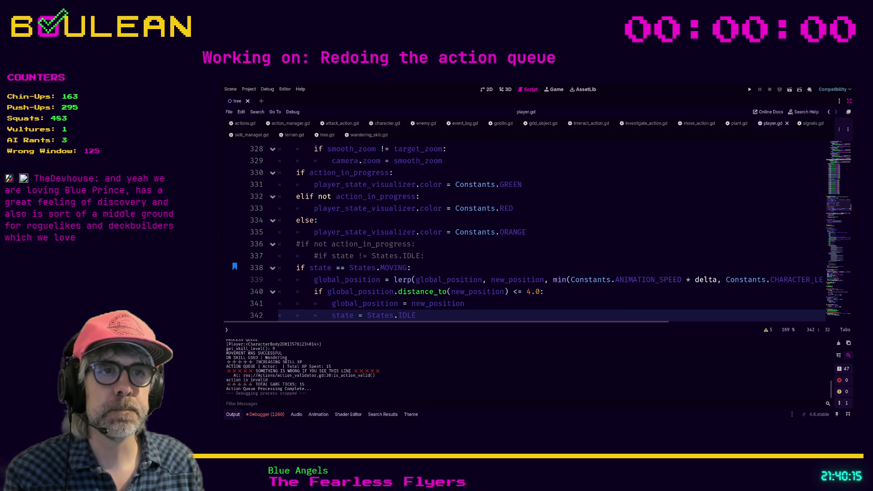
- Check player_moved's declaration in signals.gd, then return to move_action.gd's lines 24–25
click(506, 246)
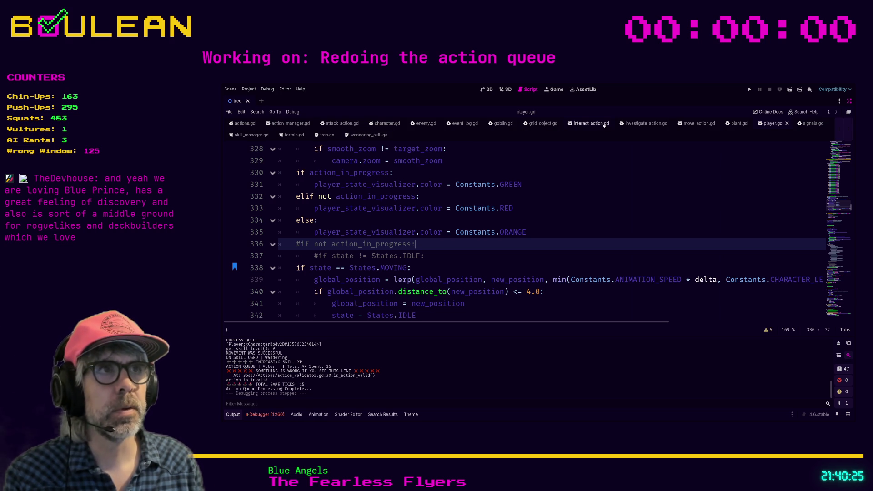
click(699, 124)
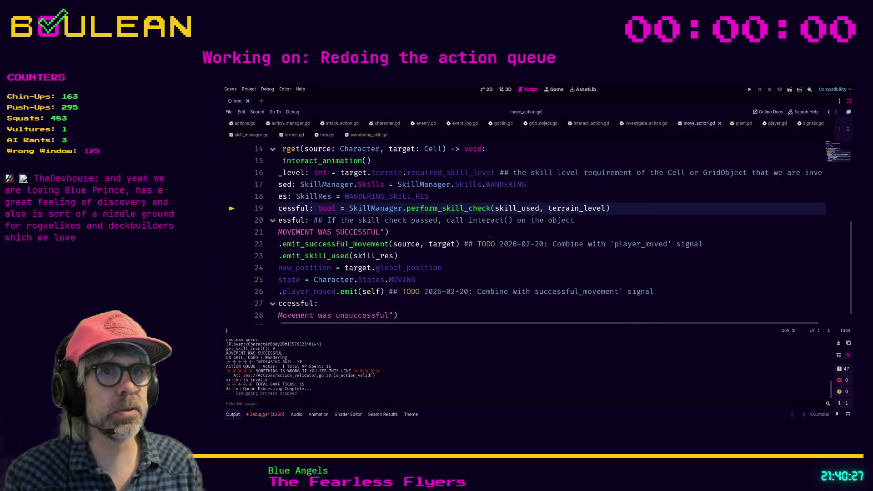
scroll(408, 319, left, 3)
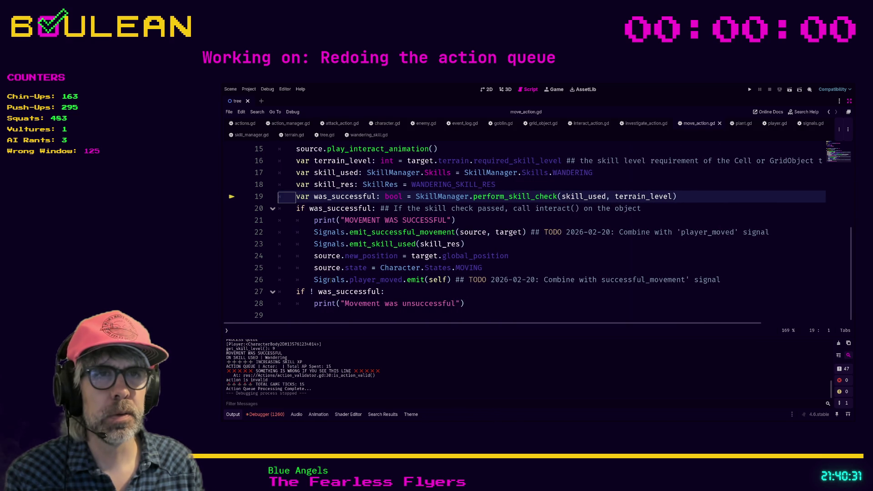
ctrl+click(377, 280)
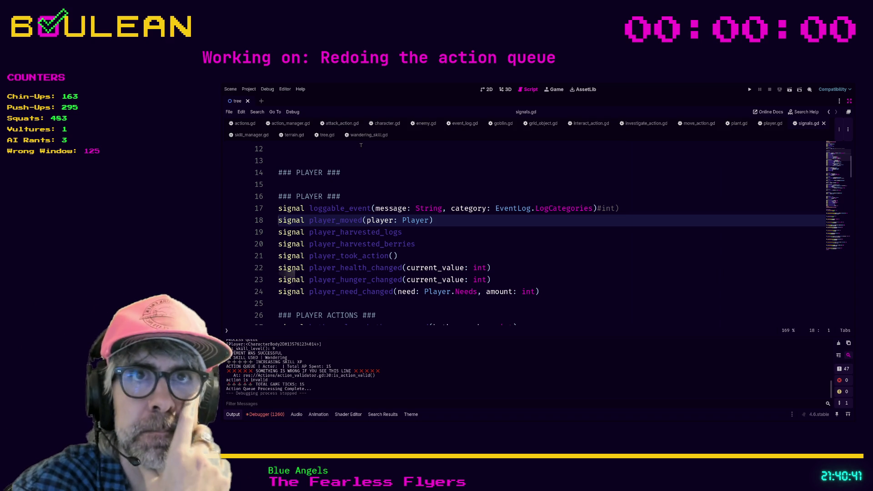
click(304, 125)
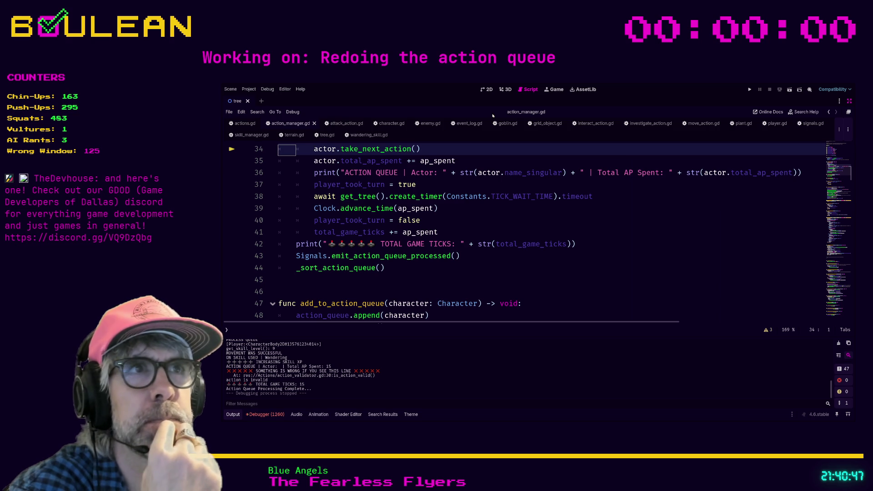
click(704, 123)
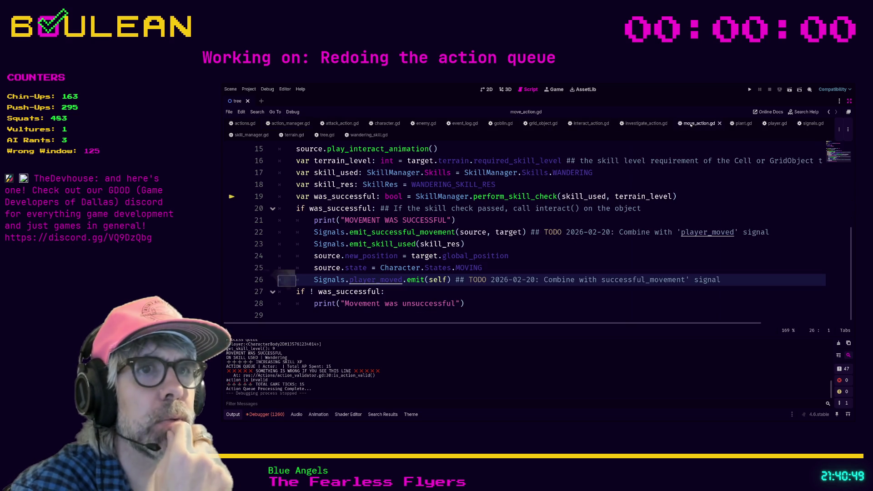
click(555, 255)
click(551, 267)
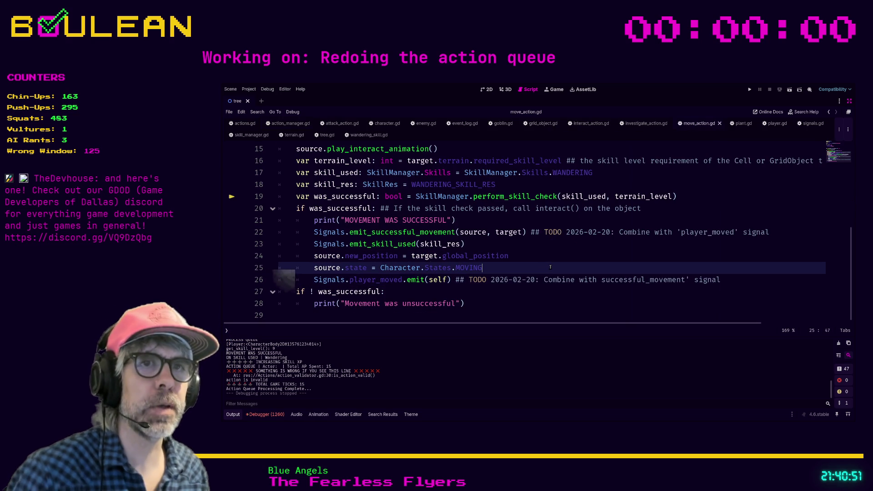
- Add 'if source is Player:' on line 26 and indent the player_moved emit beneath it
key(Return)
text(if )
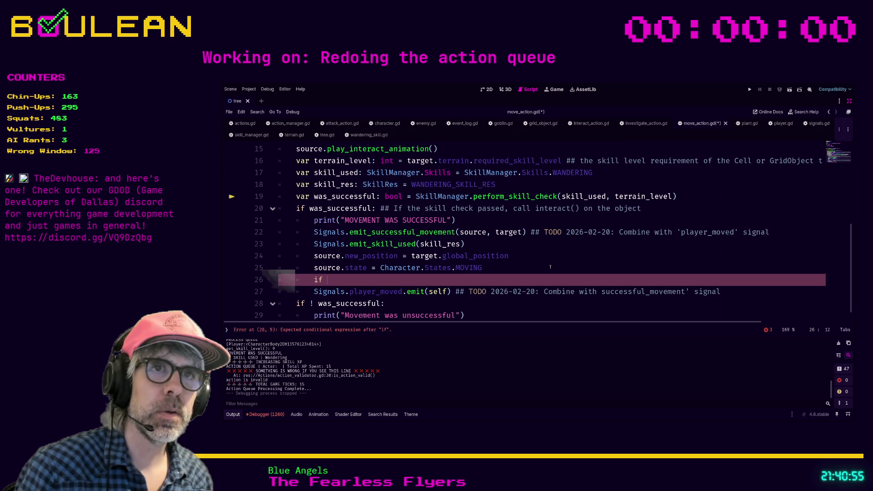
text(source is Pl)
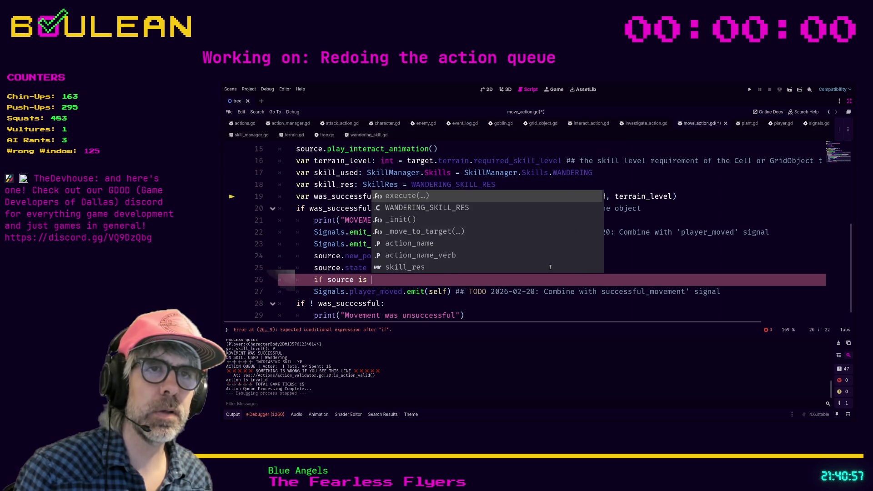
key(Down)
key(Return)
text(:)
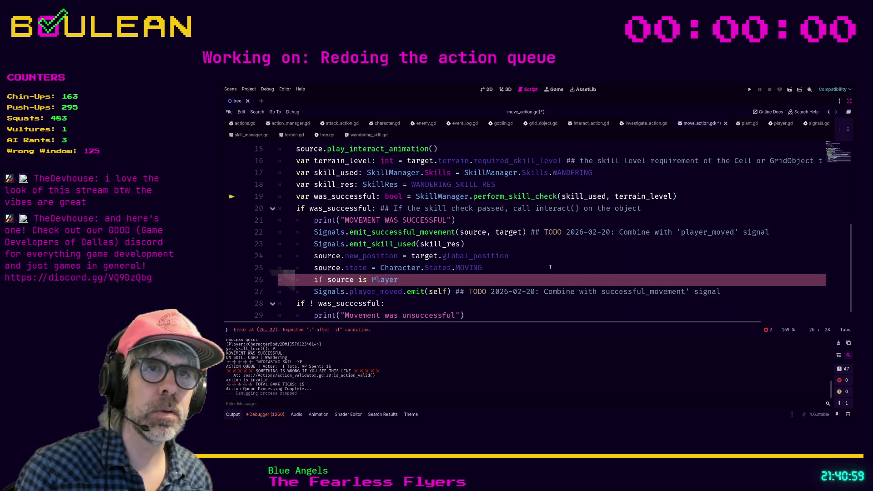
key(Down)
key(Home)
key(Tab)
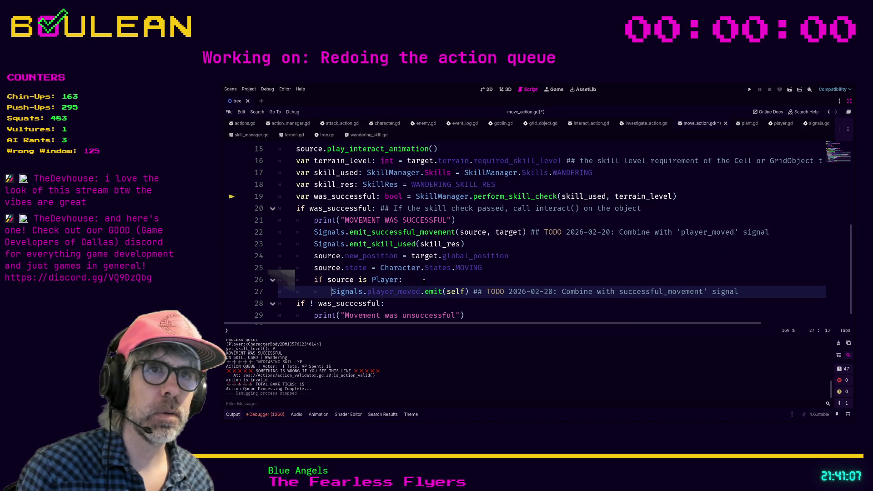
- Save move_action.gd and run the project
click(424, 281)
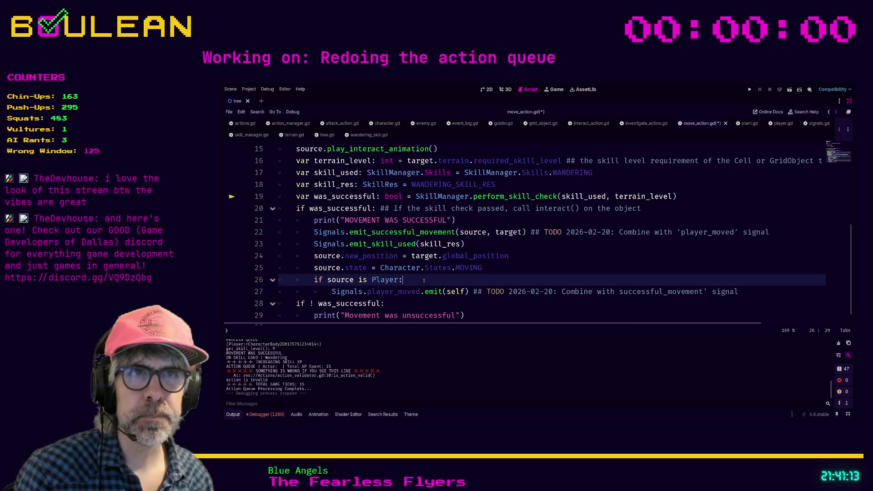
key(ctrl+s)
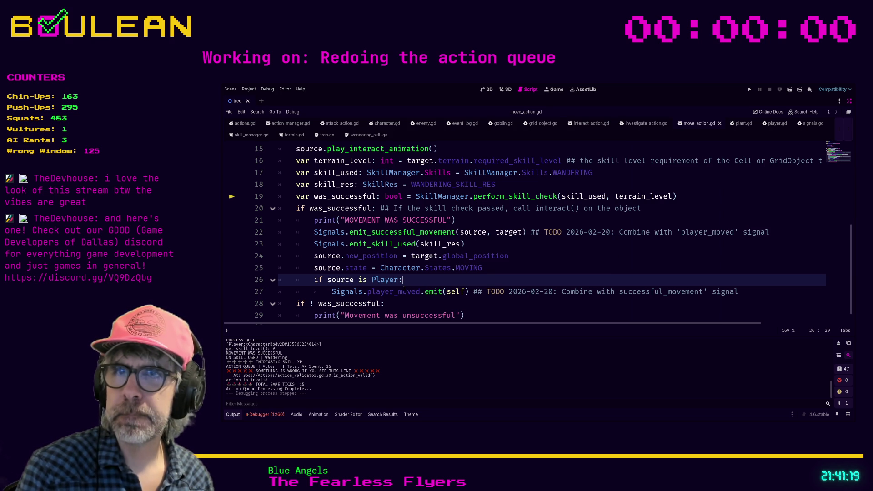
key(F5)
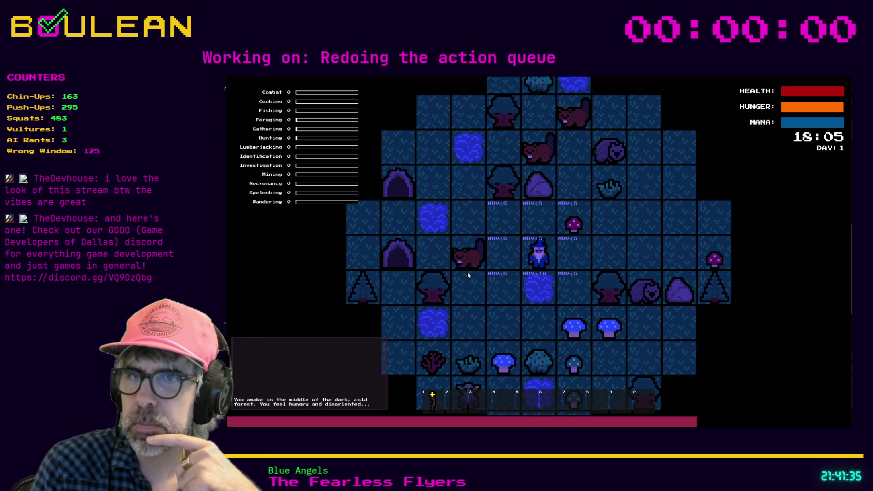
- Move the wizard one tile west, then go back to move_action.gd
key(Left)
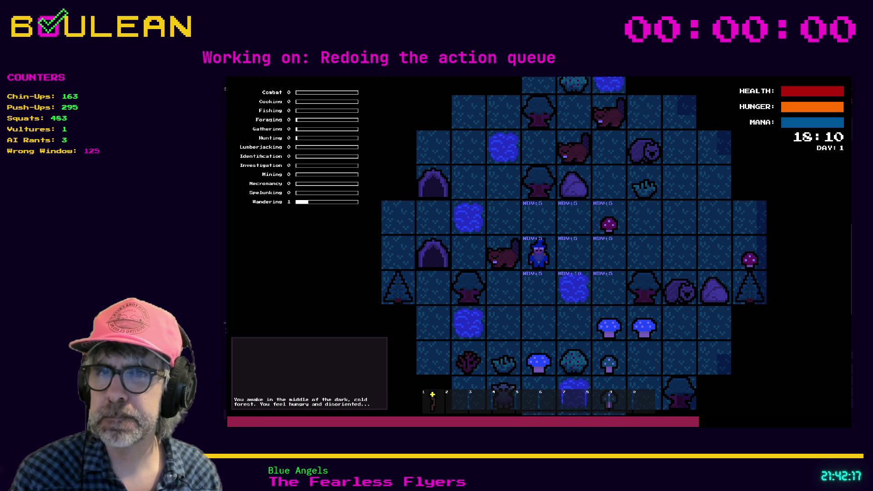
click(577, 285)
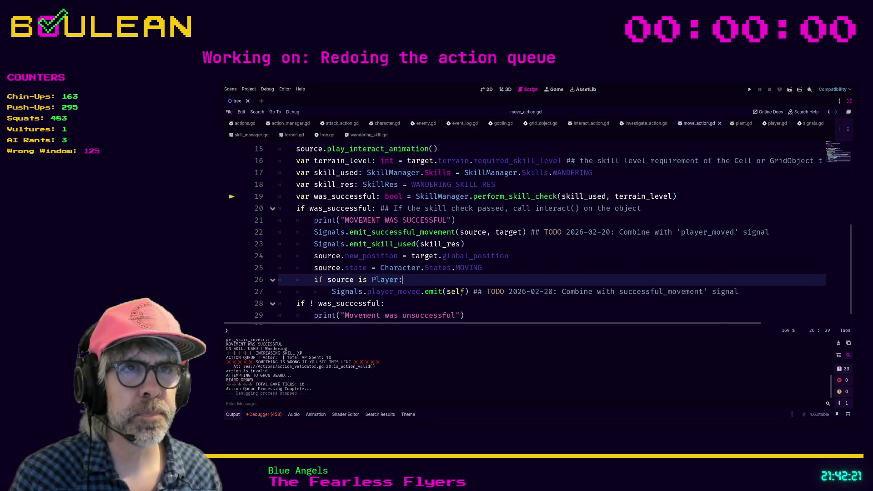
- Replace self with source in line 27's player_moved emit, save, and rerun the game
scroll(462, 293, up, 1)
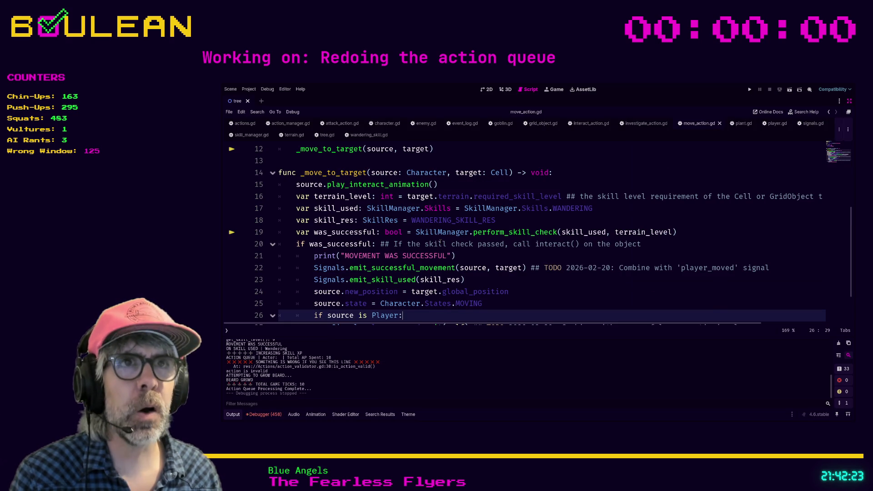
scroll(440, 241, down, 1)
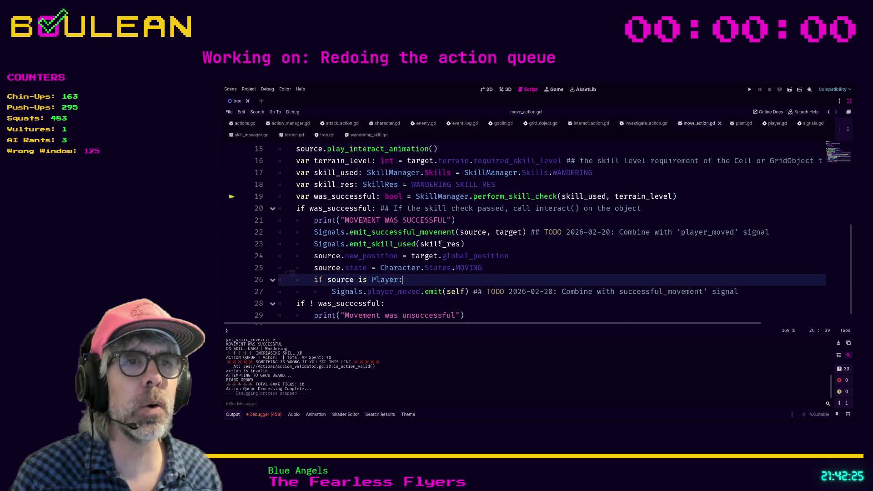
double_click(456, 291)
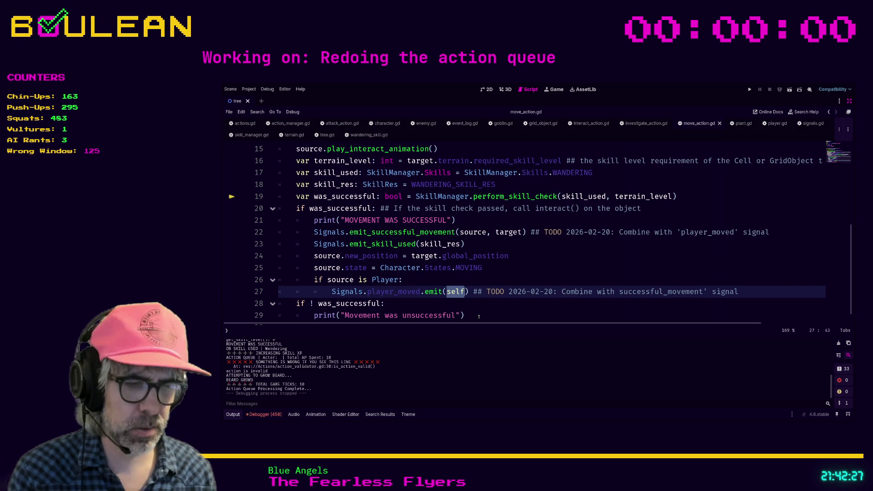
text(source)
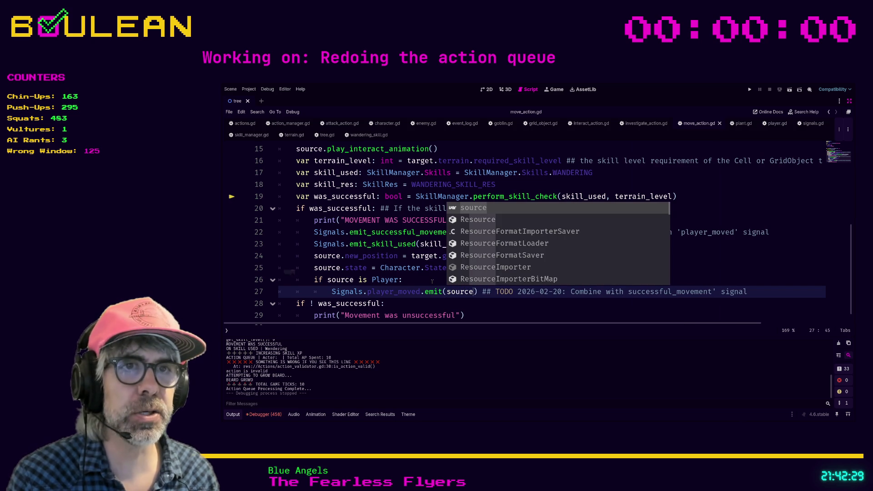
click(433, 281)
key(ctrl+s)
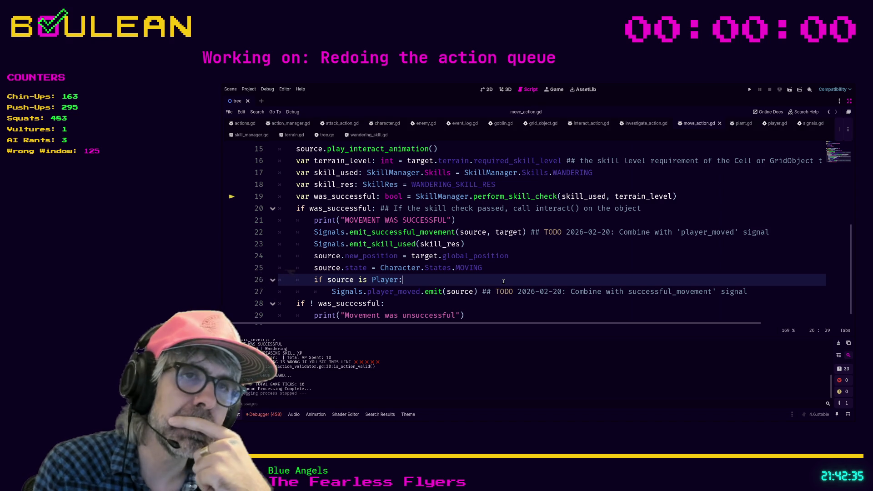
key(F5)
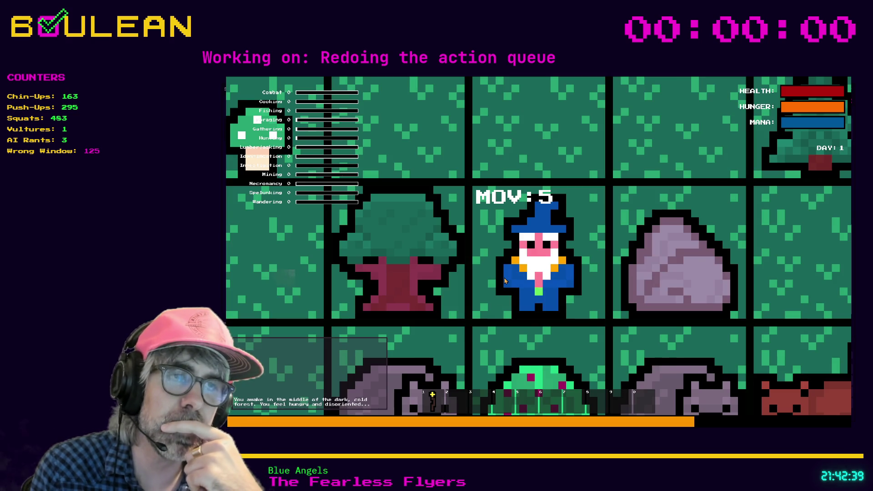
- Zoom the camera out, move the wizard up one tile, then return to move_action.gd
scroll(505, 281, down, 3)
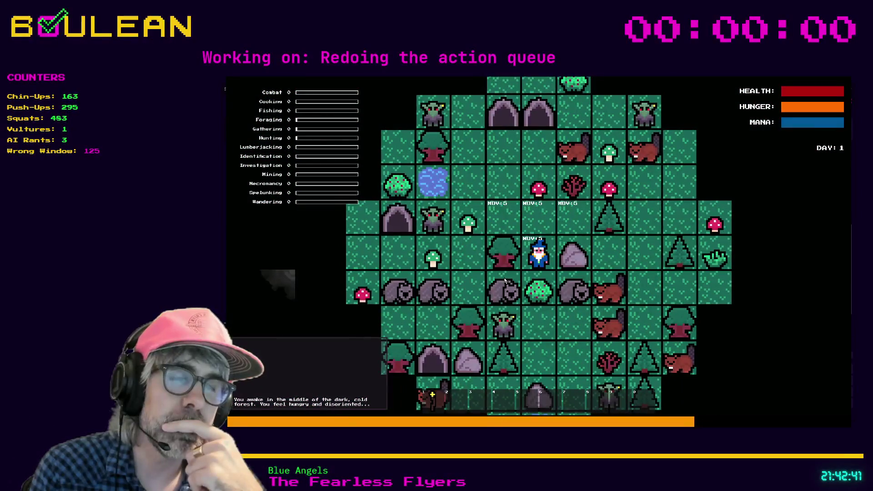
key(Up)
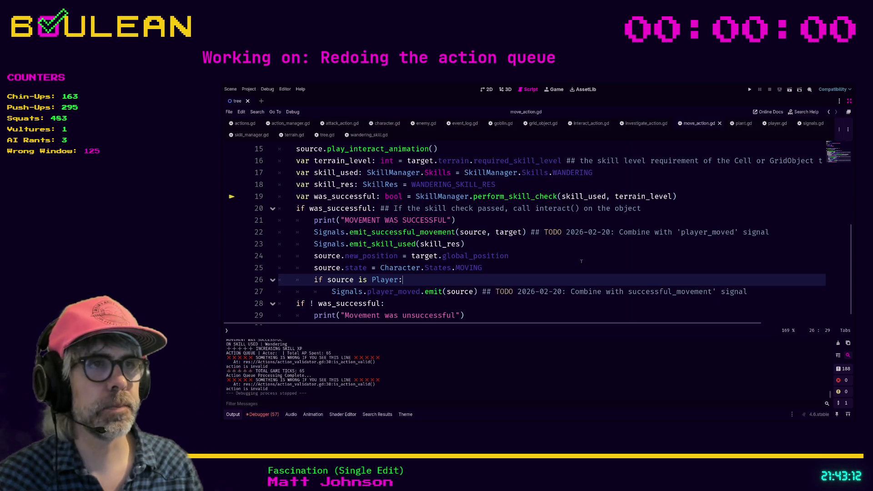
click(509, 256)
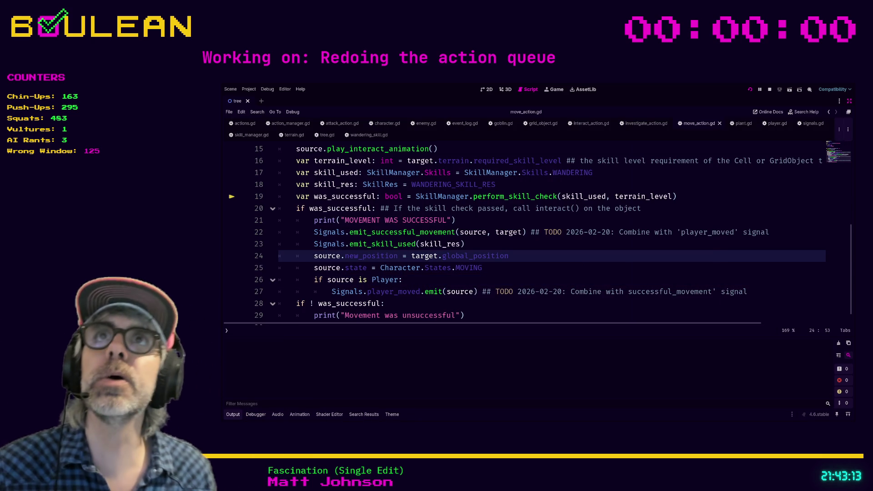
- Restart the game with F5 for a fresh Day 1 run
key(F5)
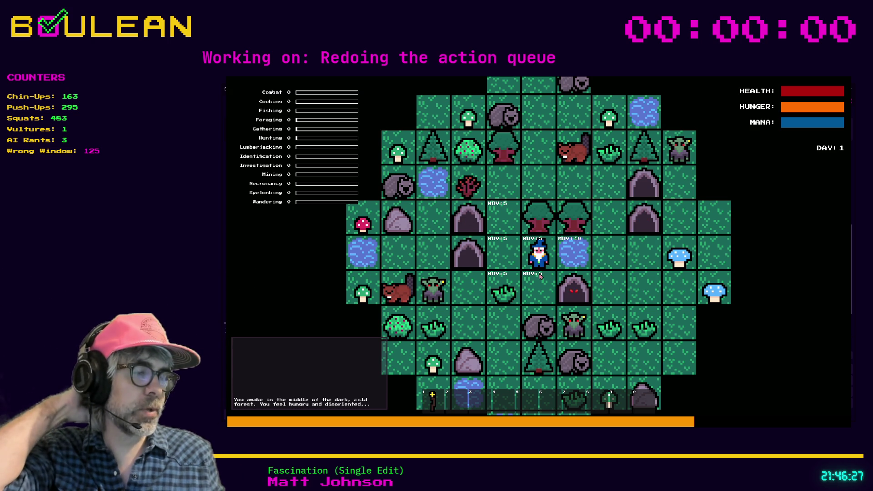
- Walk the wizard on and off the water tile, testing west, east, north and south moves
key(Left)
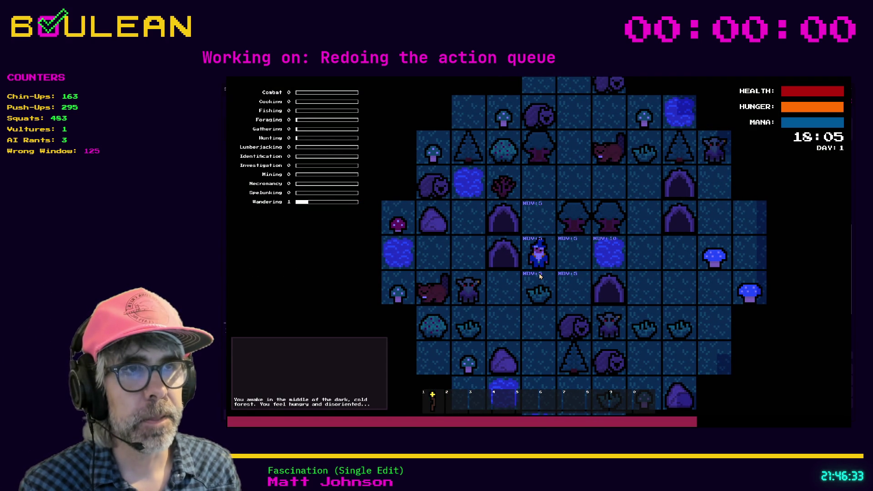
key(Right)
key(Right)
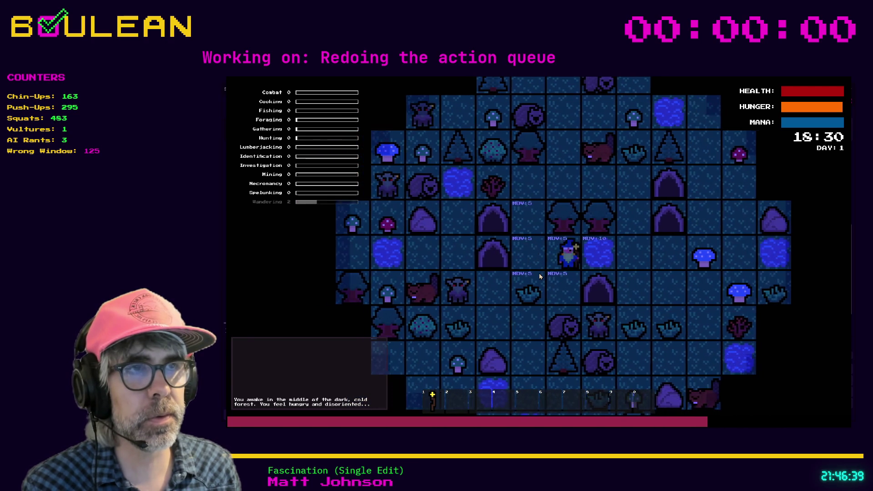
key(Left)
key(Left)
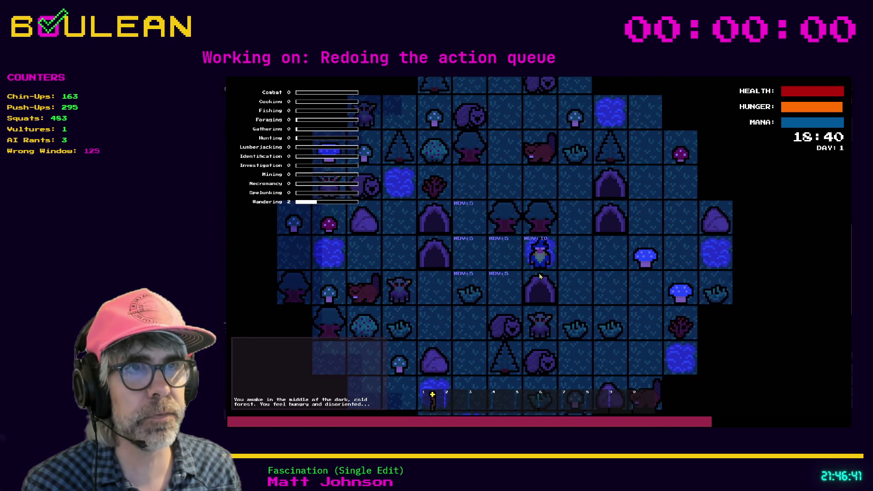
key(Right)
key(Right)
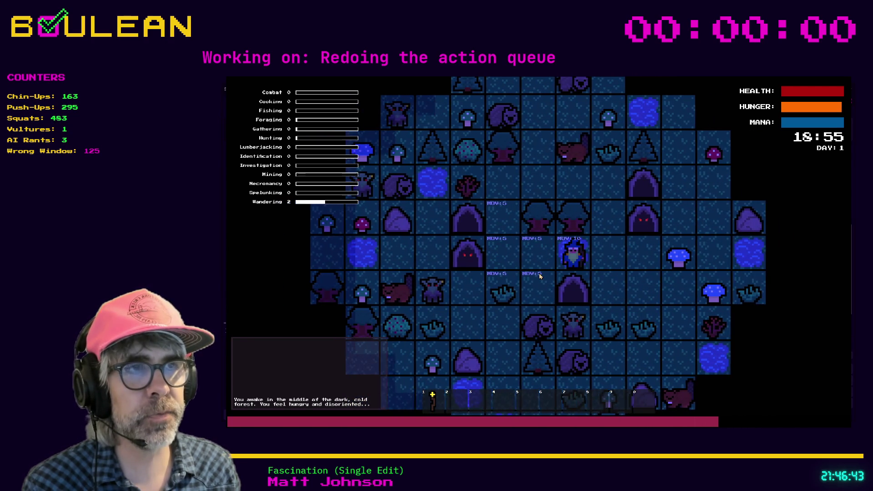
key(Left)
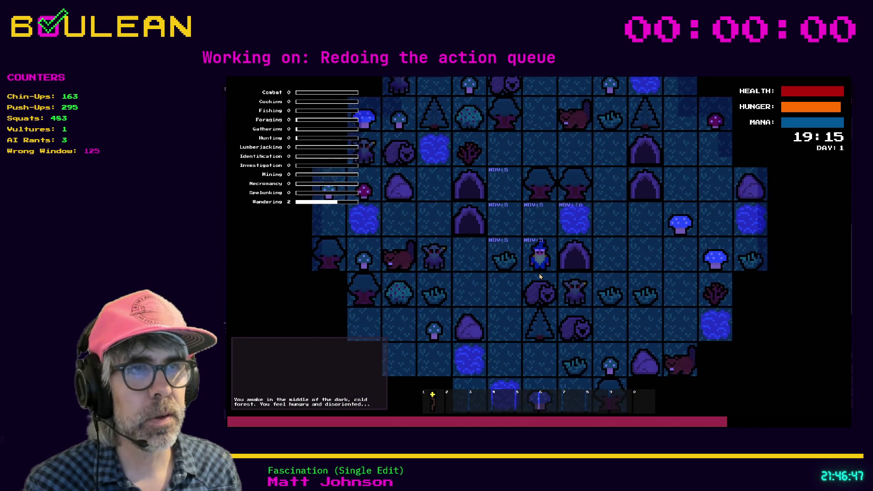
key(Up)
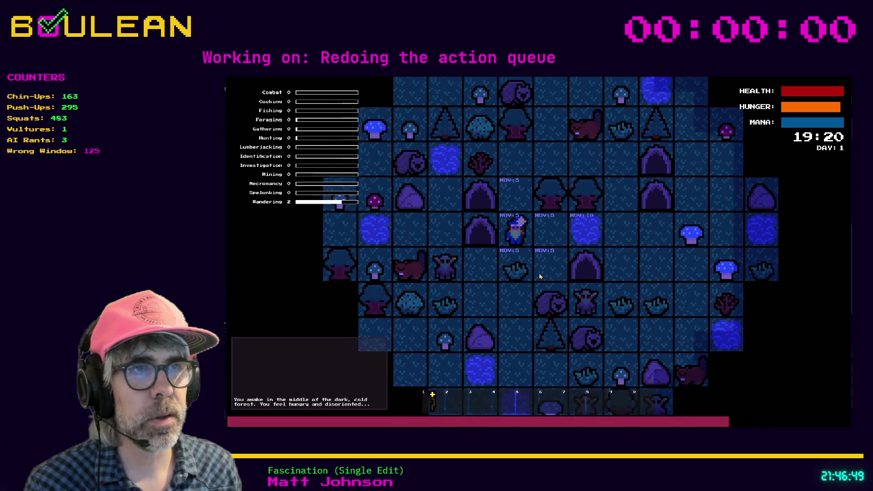
key(Right)
key(Right)
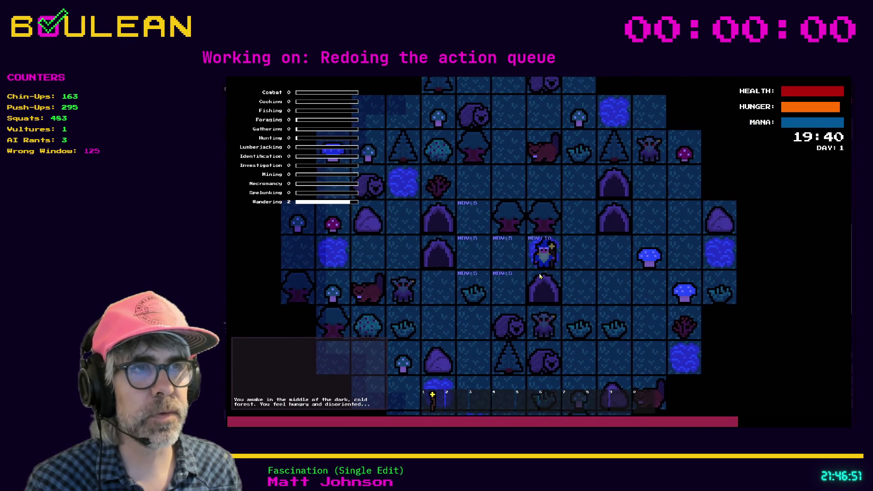
key(Left)
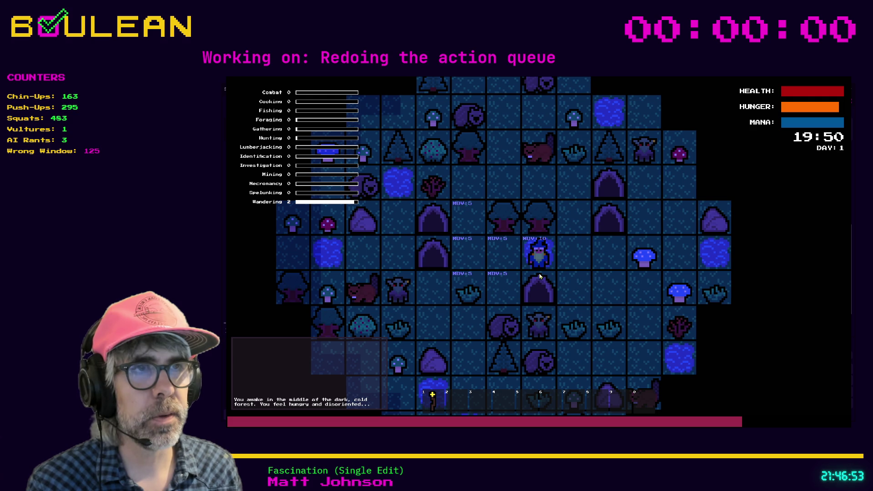
key(Down)
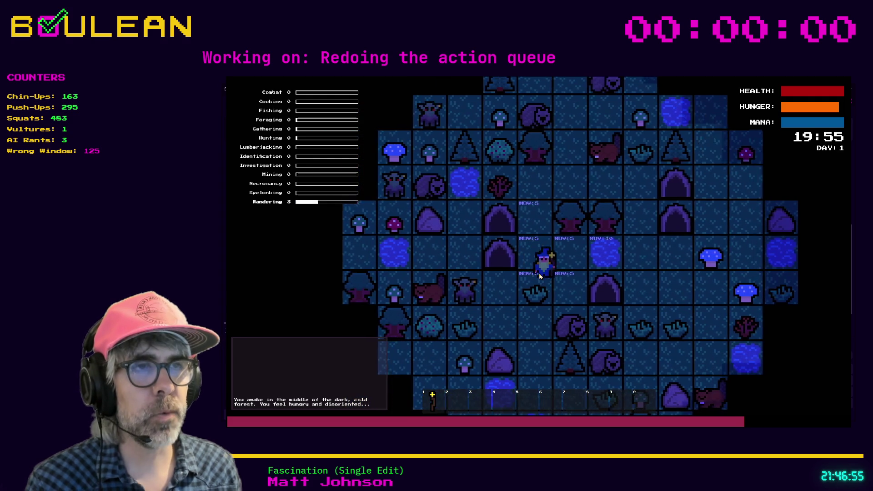
- Test diagonal moves, including stepping onto the MOV:10 tile and back off it
key(Up)
key(Left)
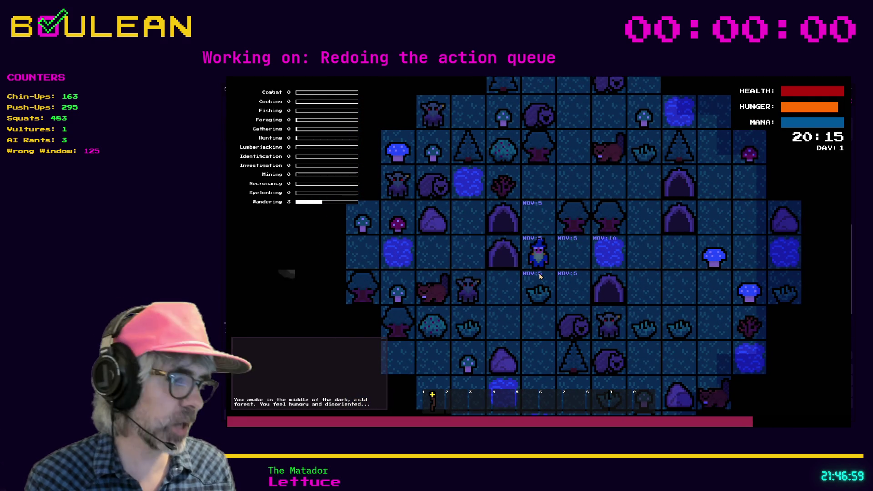
key(Down)
key(Right)
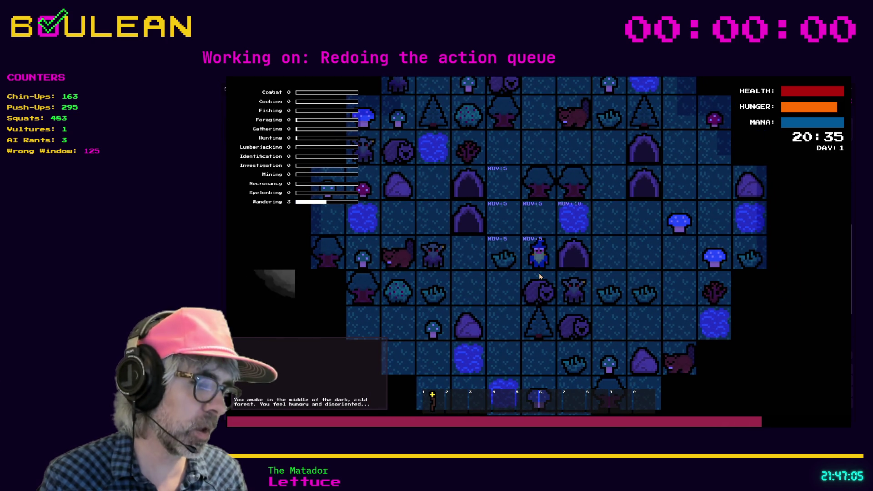
key(Up)
key(Right)
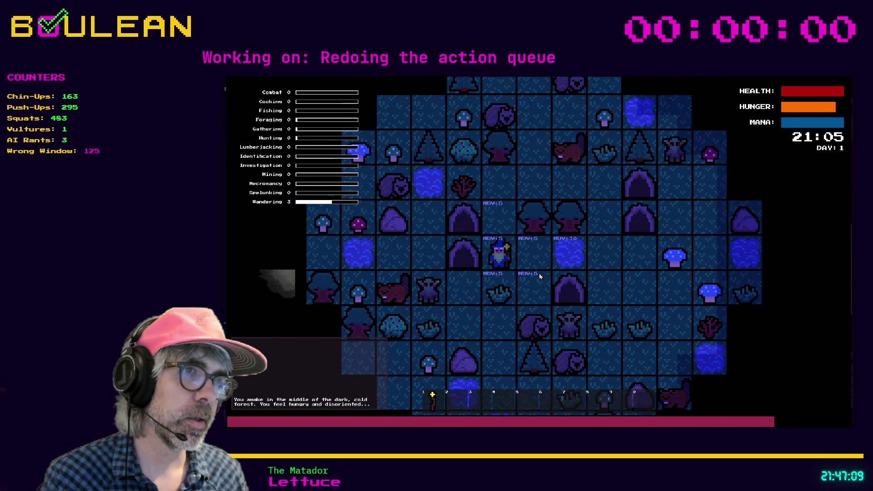
key(Down)
key(Left)
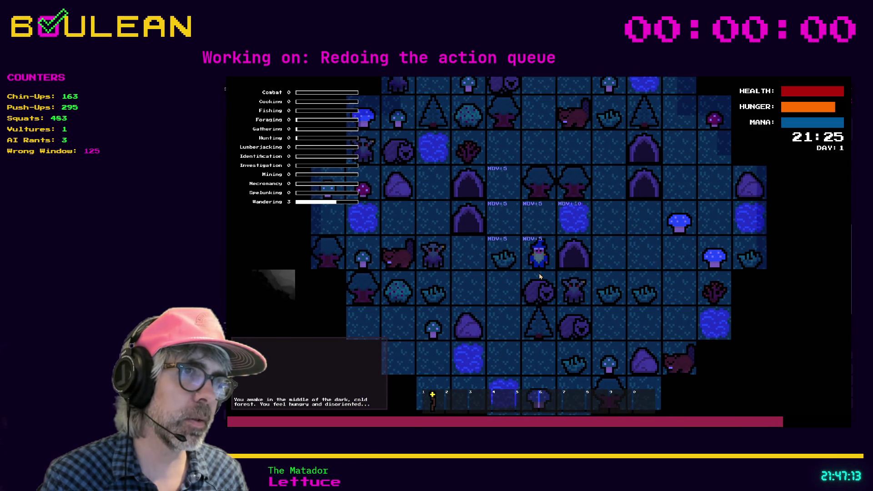
- Give the wizard a lit torch, move onto and off the MOV:10 tile, then stop the game
key(1)
key(Up)
key(Right)
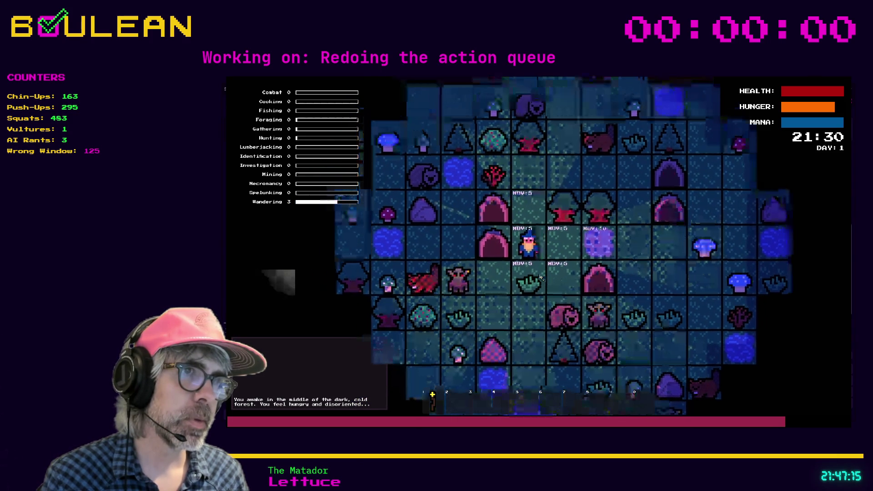
key(Left)
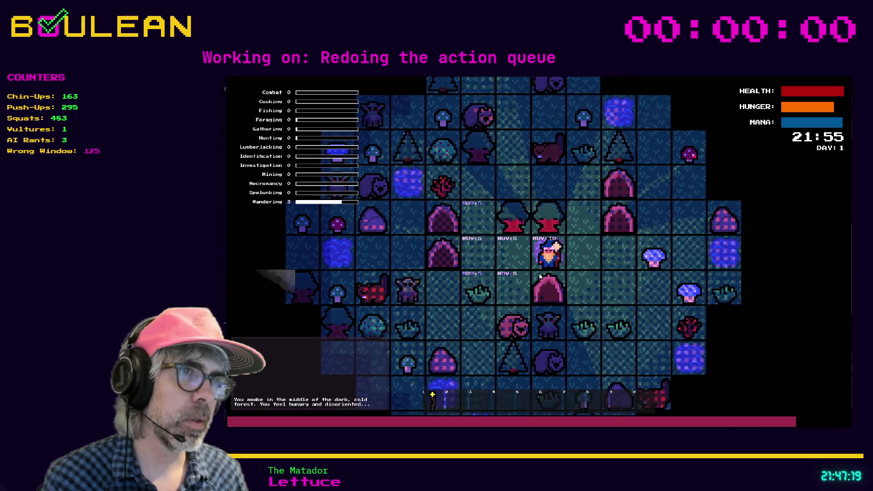
key(Right)
key(Right)
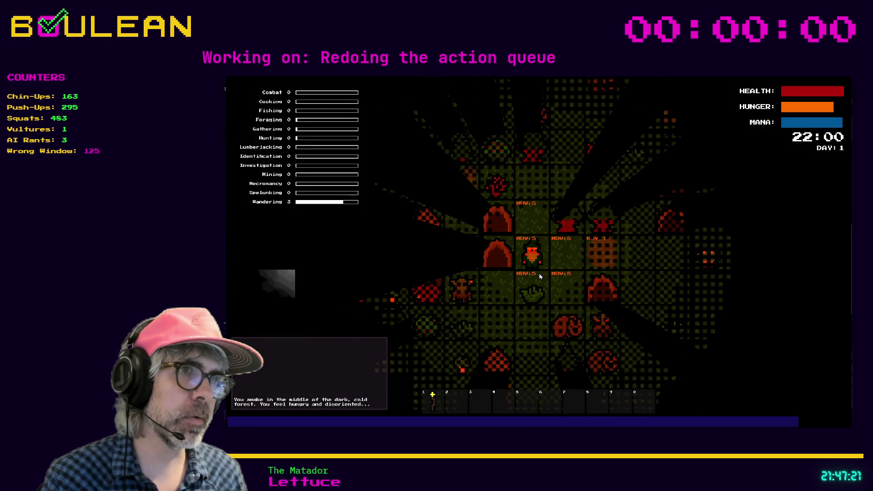
key(Left)
key(Left)
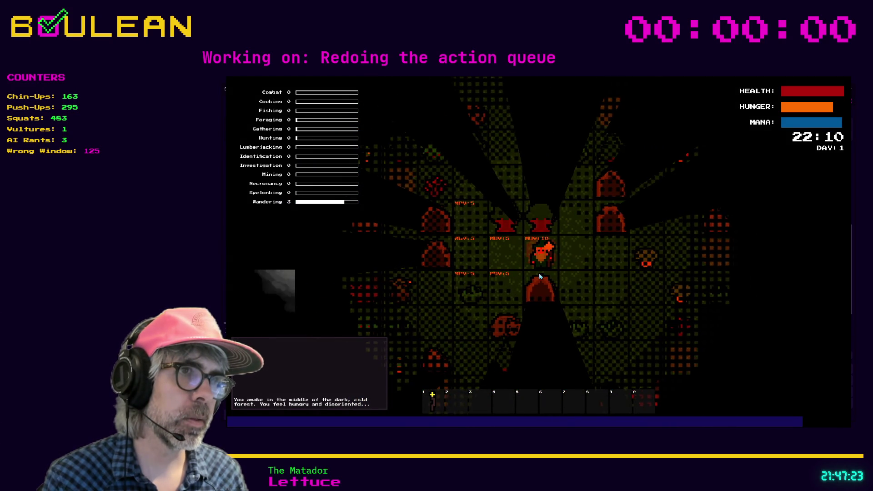
key(F8)
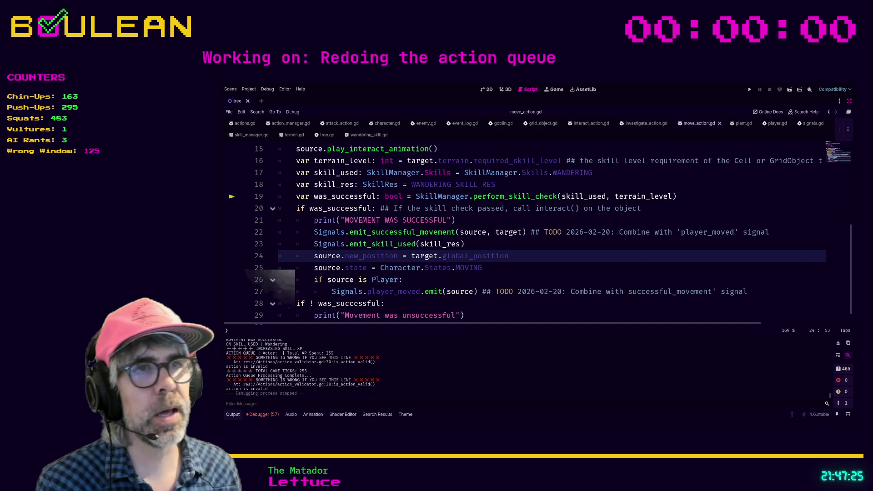
- Delete the play_interact_animation() line at the start of _move_to_target in move_action.gd
scroll(528, 271, down, 1)
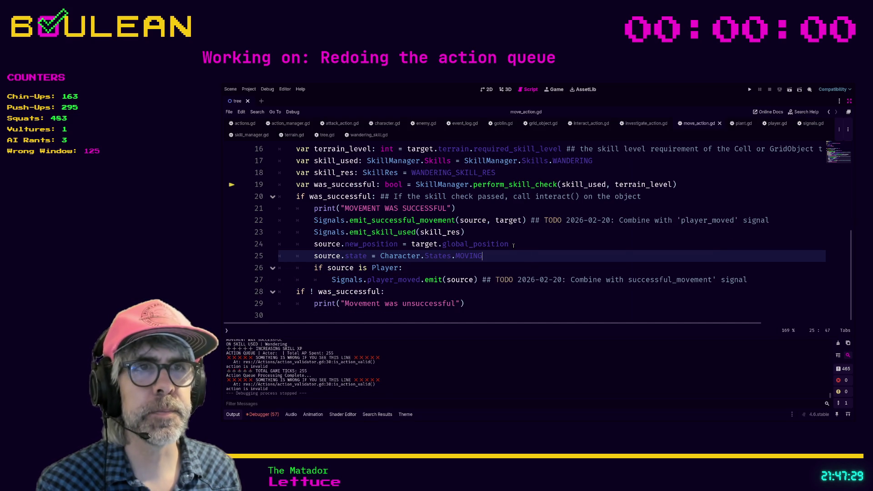
click(438, 264)
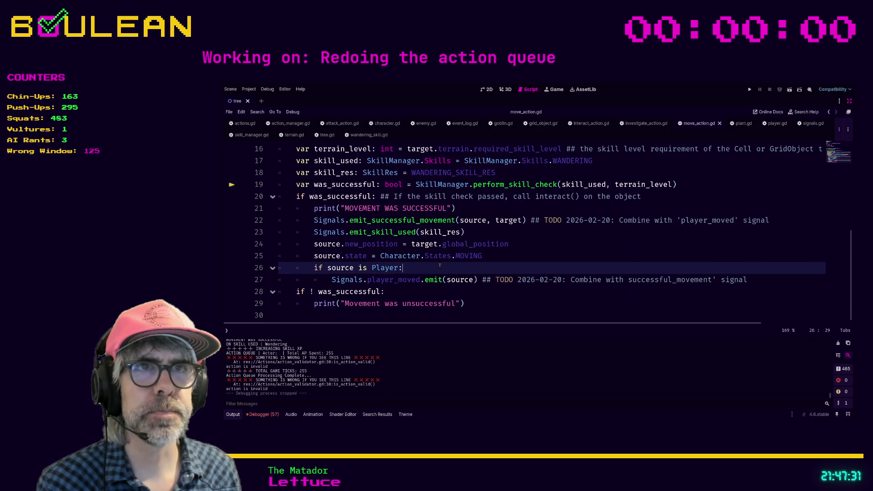
scroll(440, 265, up, 3)
click(441, 173)
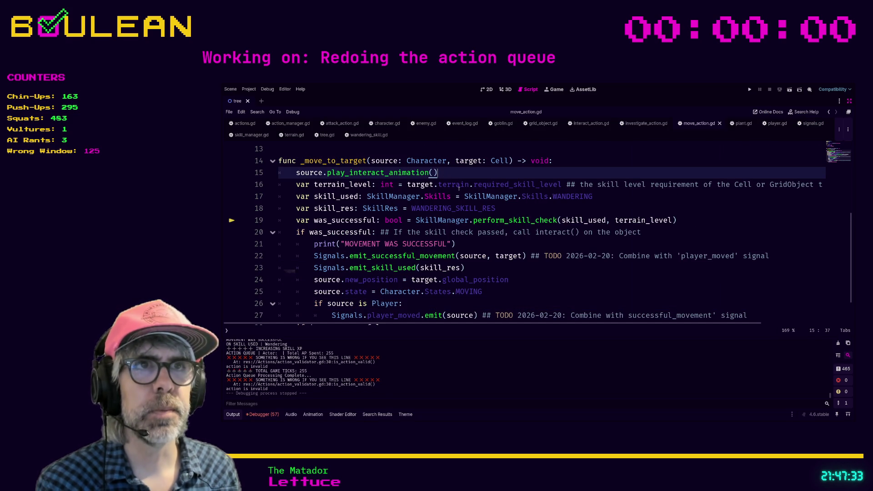
key(shift+Home)
key(shift+Home)
key(BackSpace)
key(BackSpace)
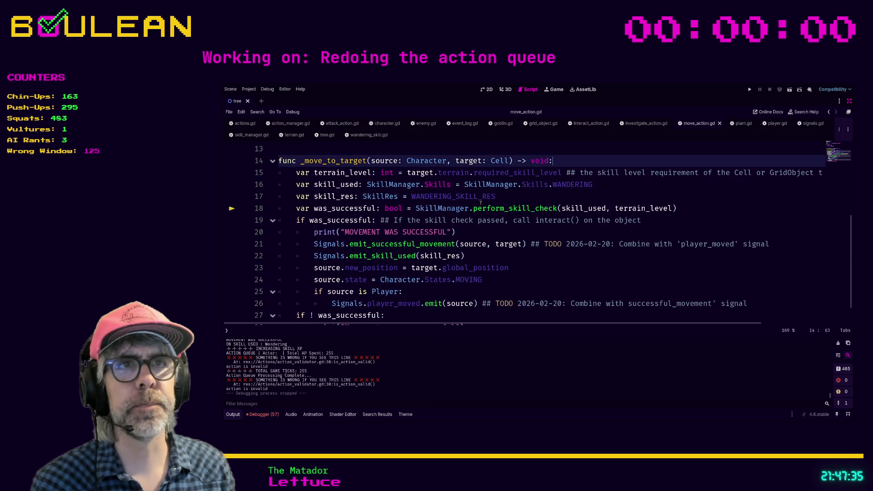
click(526, 234)
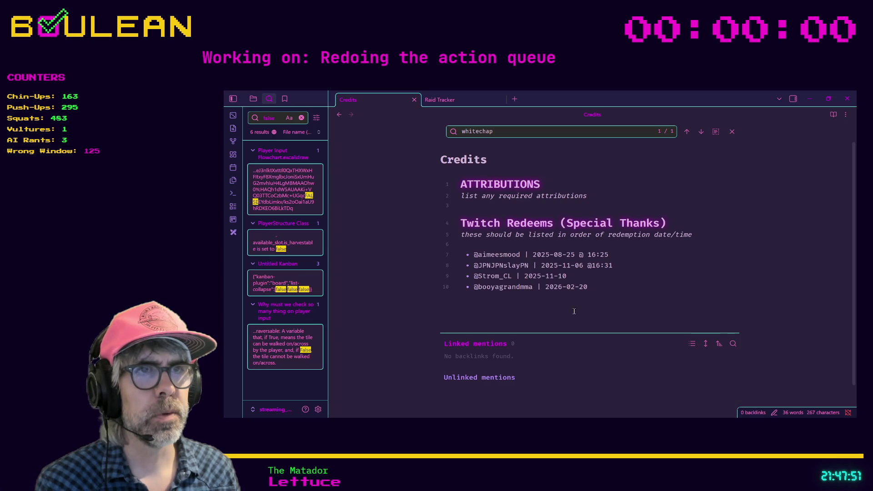
- Switch to the Raid Tracker note, then find and open the 2026-02-20 daily note by searching '2026'
click(473, 103)
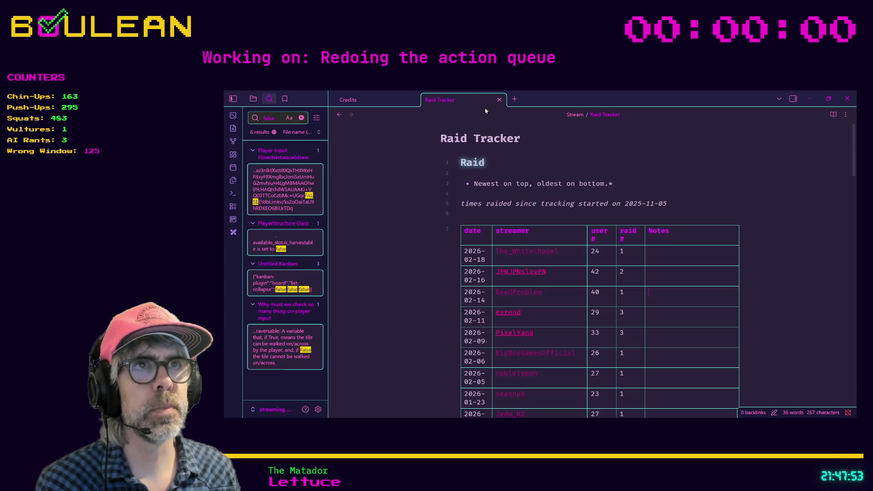
key(ctrl+o)
text(toda)
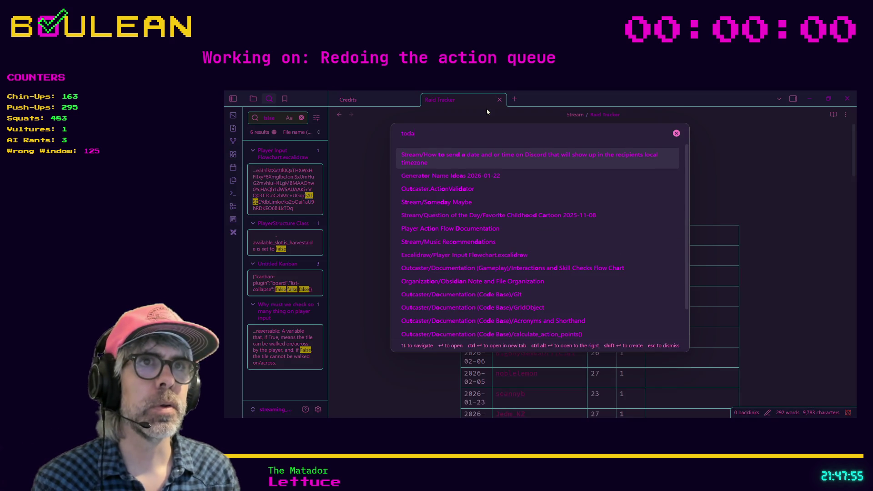
key(BackSpace)
key(BackSpace)
key(BackSpace)
text(daily)
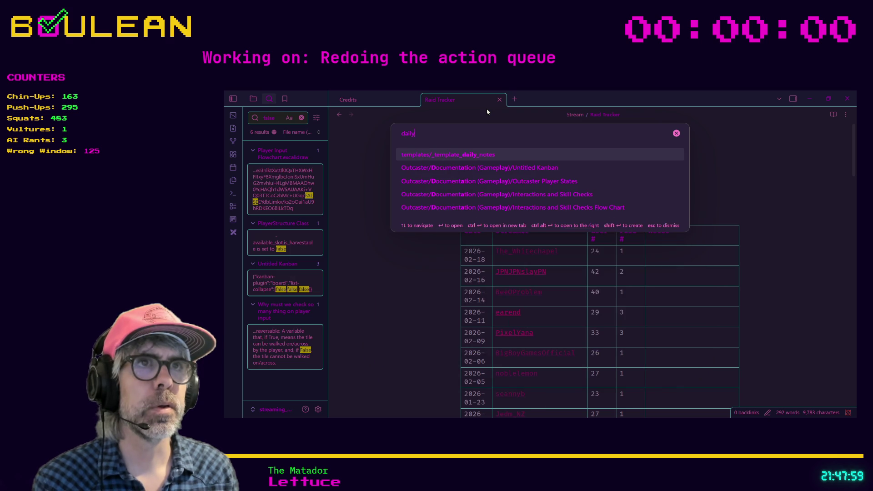
key(BackSpace)
key(BackSpace)
key(BackSpace)
text(toda)
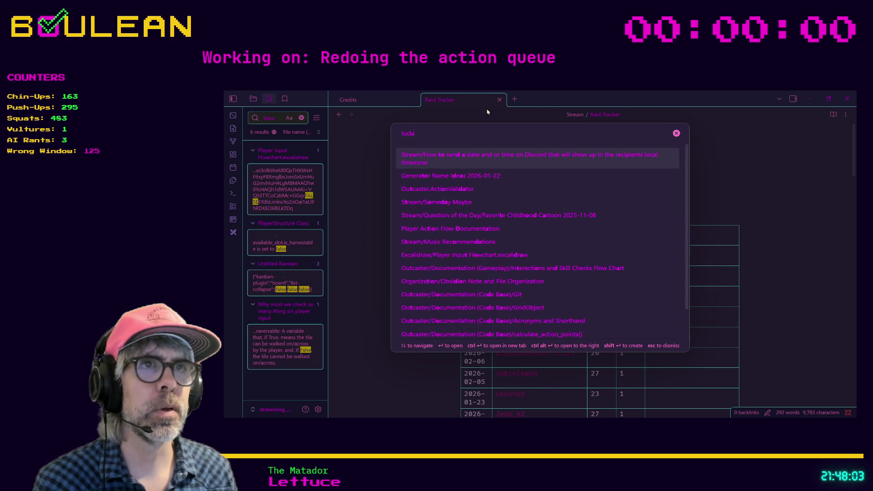
key(BackSpace)
key(BackSpace)
key(BackSpace)
text(2026)
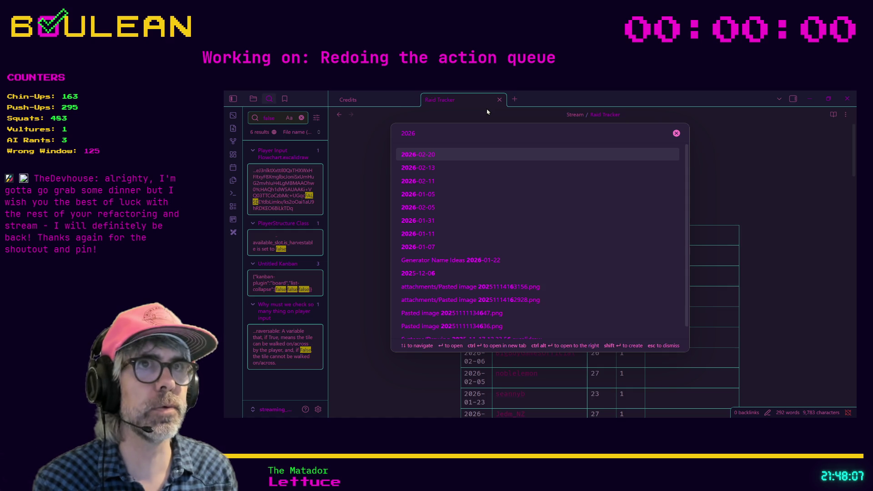
key(Return)
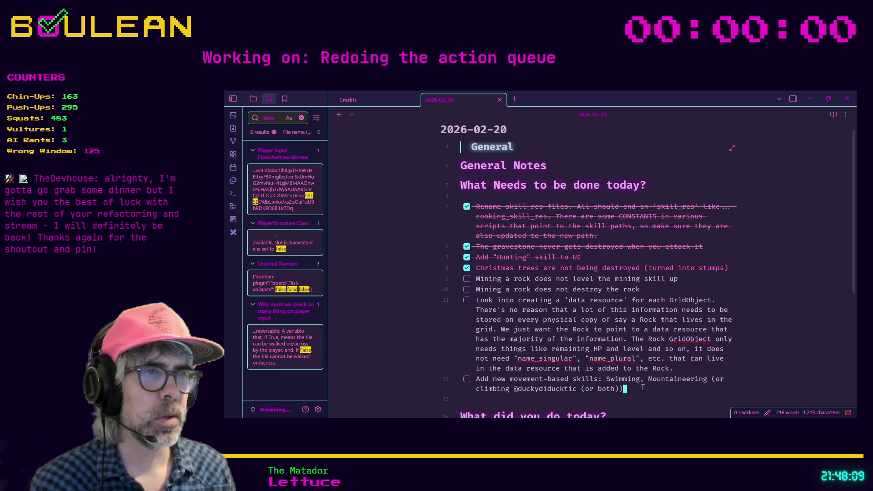
- Add a to-do on line 13 noting skill_res would require redoing functions using the skill_res enum
key(Return)
text(e ac)
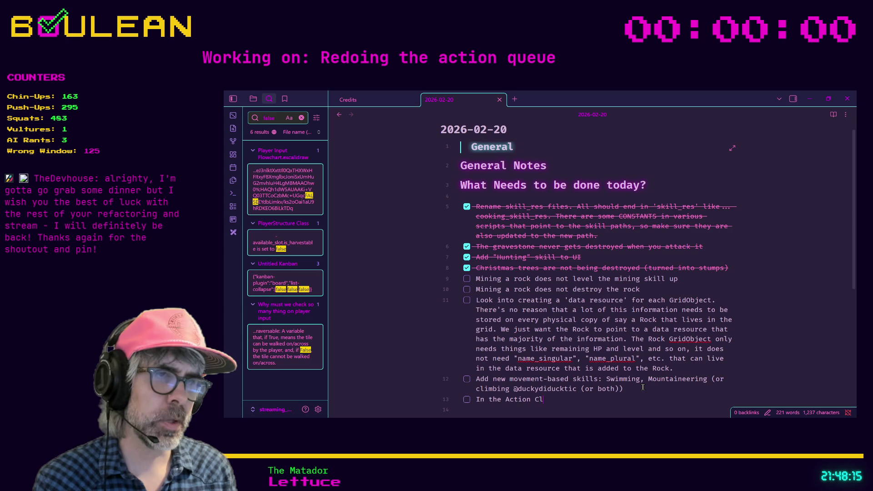
text(look at)
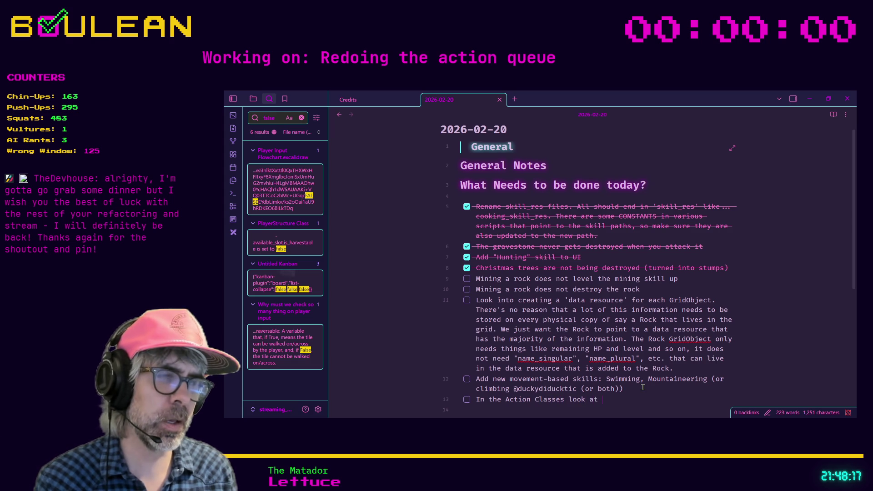
text(_used variable and the)
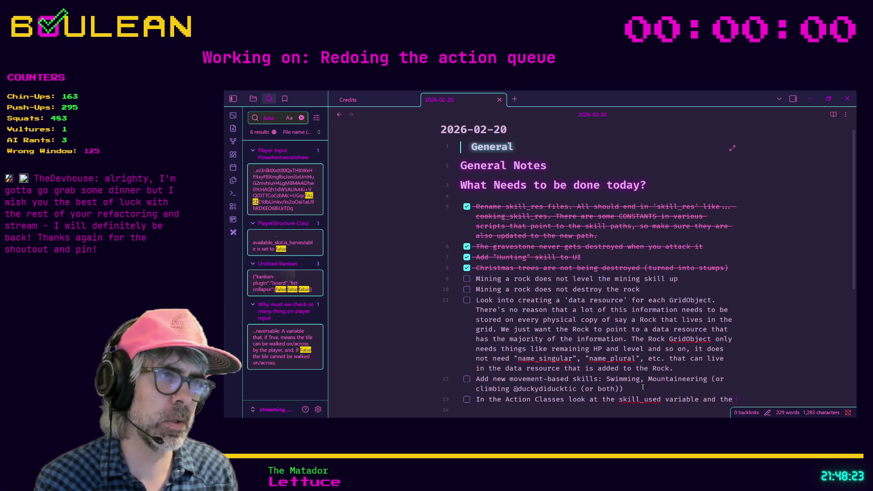
key(alt+Tab)
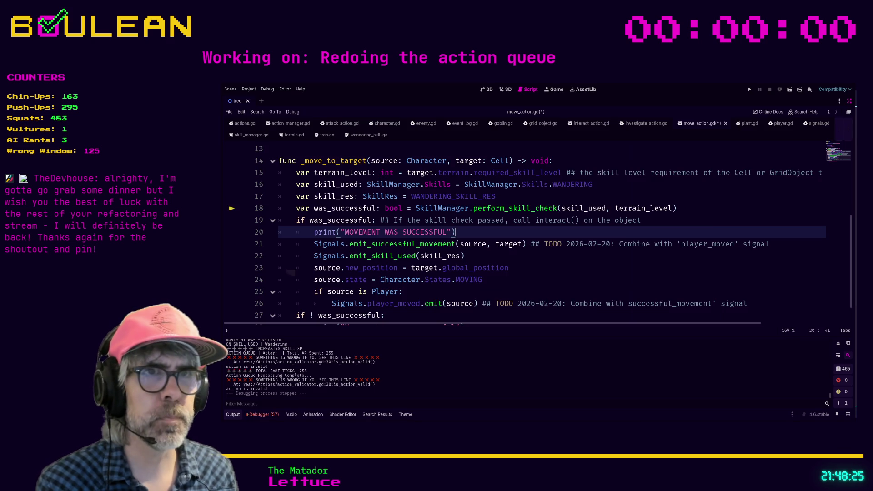
key(alt+Tab)
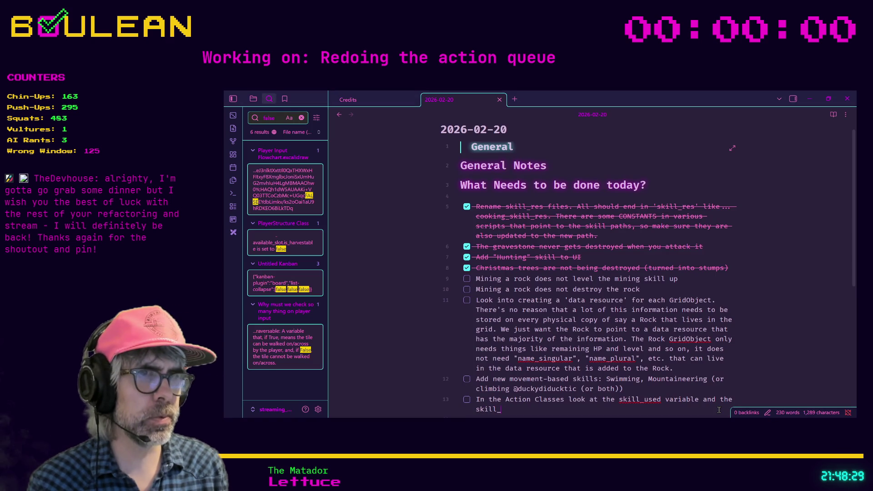
text(res variable)
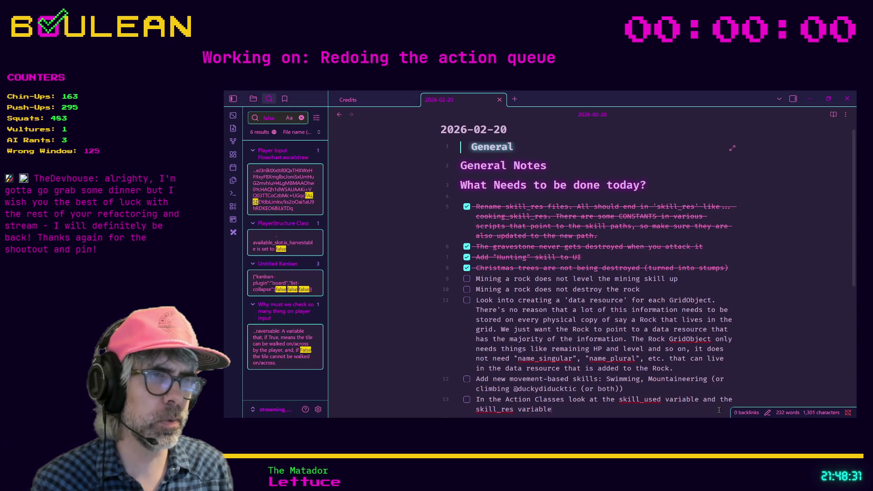
text(. I would like)
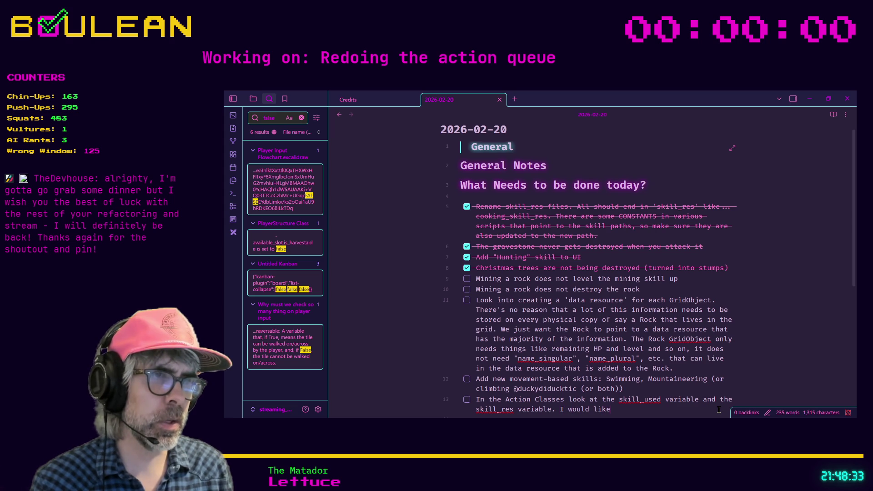
text( to only use skill_)
text(used, bu)
text(t)
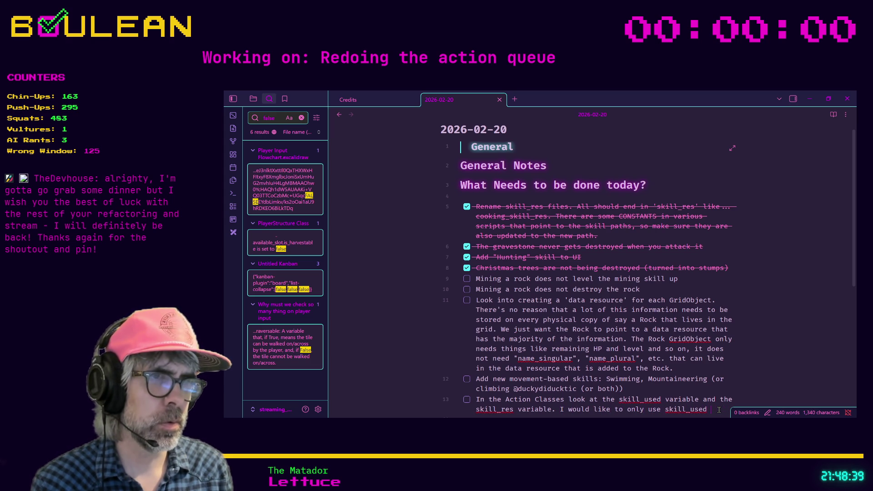
key(BackSpace)
key(BackSpace)
key(BackSpace)
text(res)
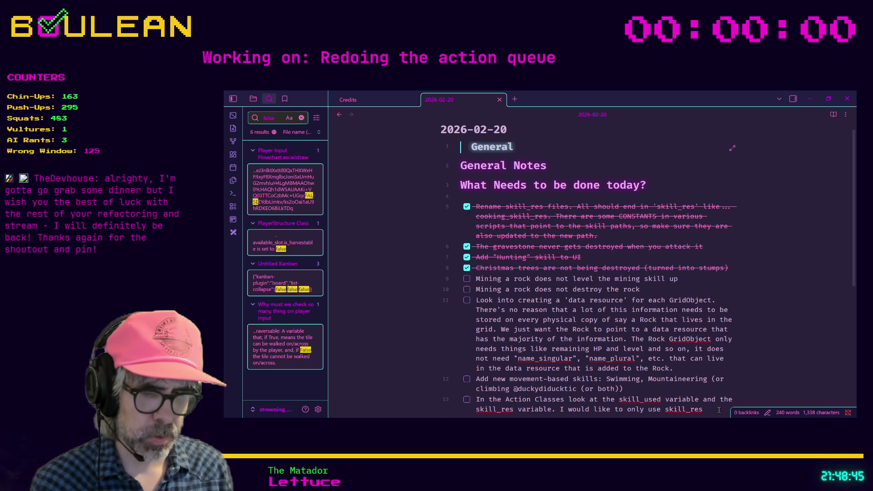
text(, but that will require redoing some functions that )
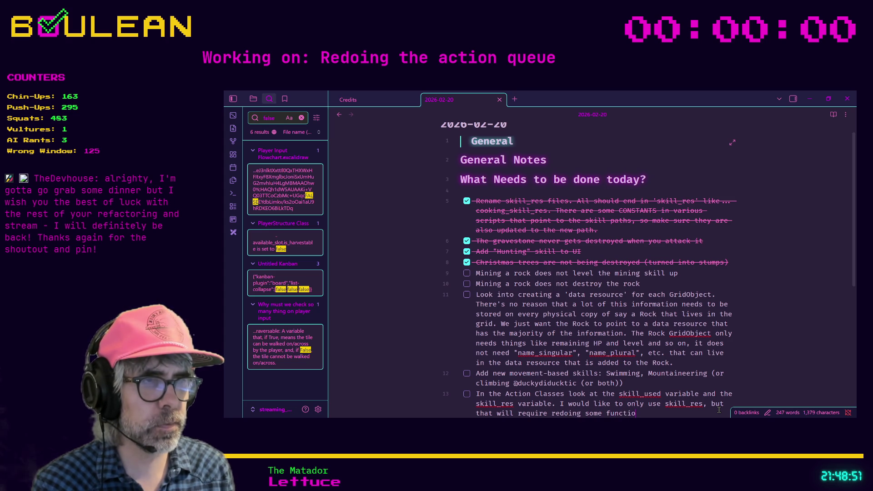
text(use the skill)
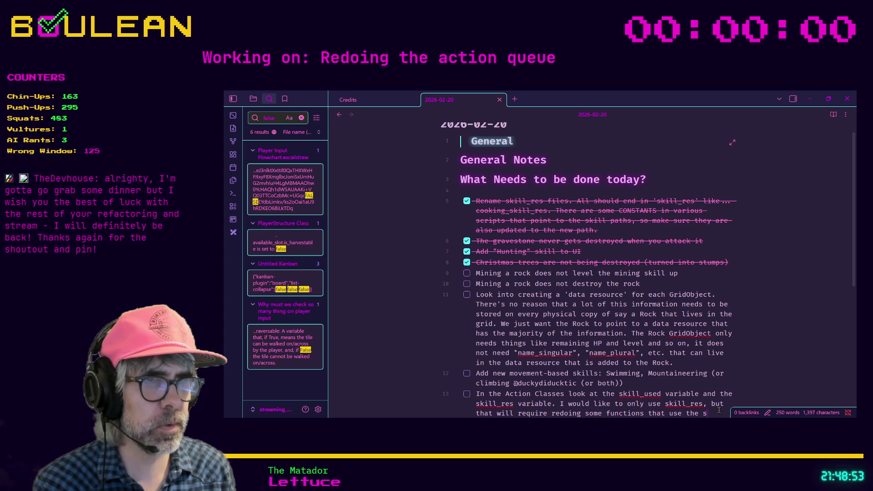
key(BackSpace)
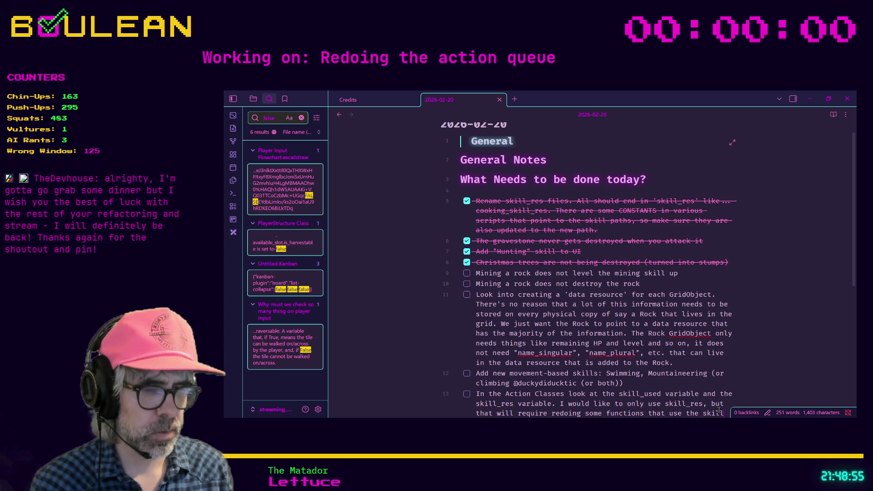
text(_res enum)
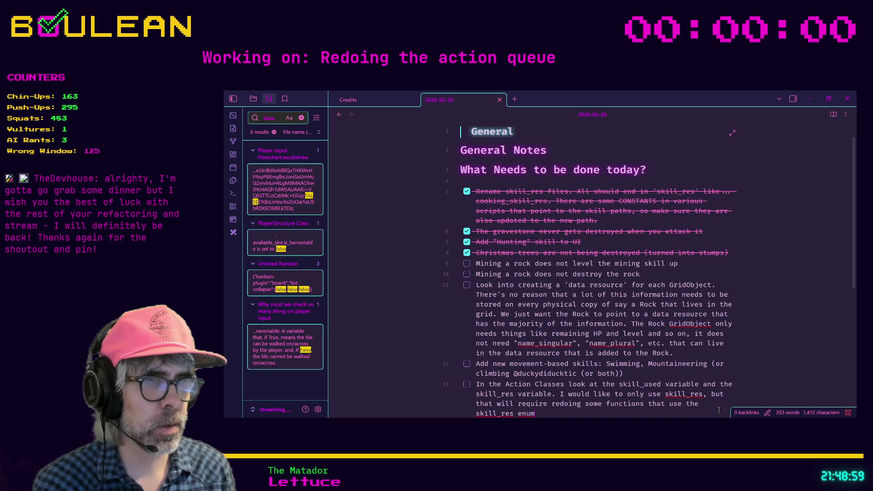
text(, (the old way))
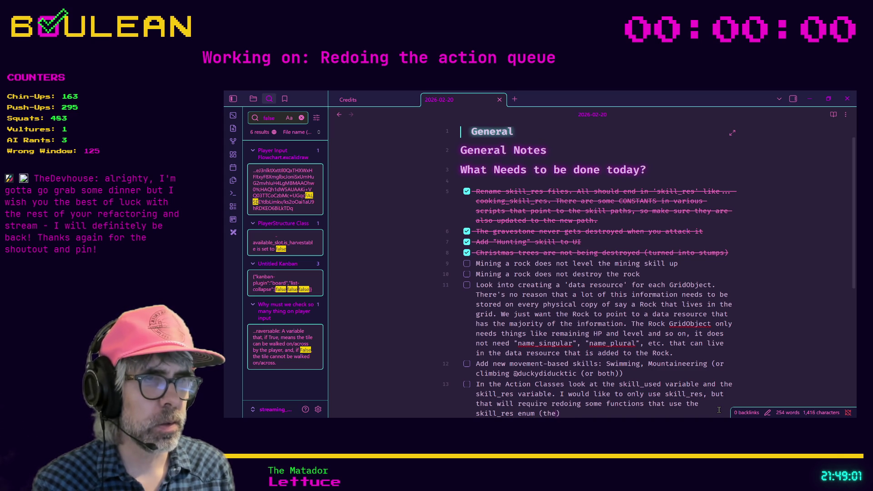
- Reword the to-do's ending to 'do away with skill_used and redo the functions that use that enum'
key(BackSpace)
text(. Try to combine the w)
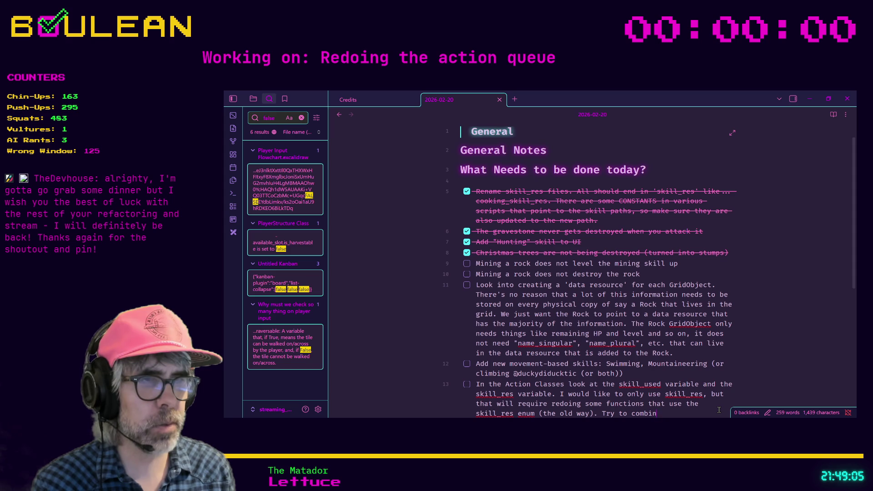
key(BackSpace)
text(the t)
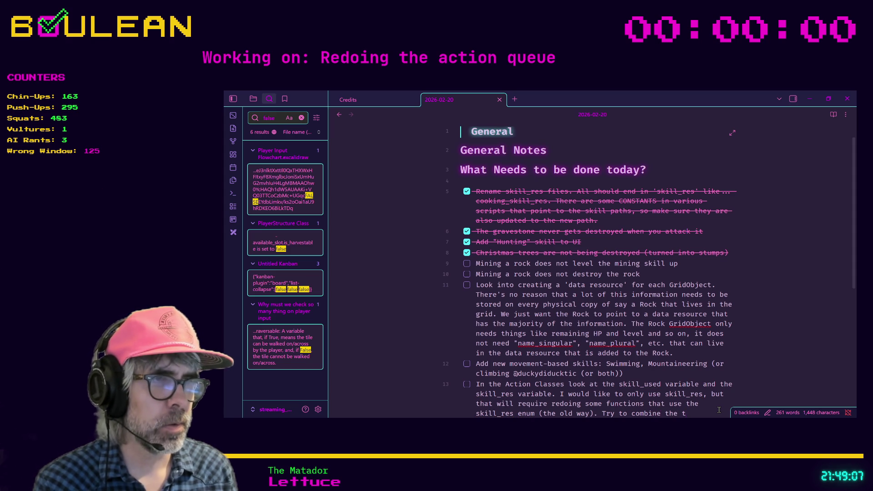
key(BackSpace)
key(BackSpace)
key(BackSpace)
text(do away with skill_res and redo the fun)
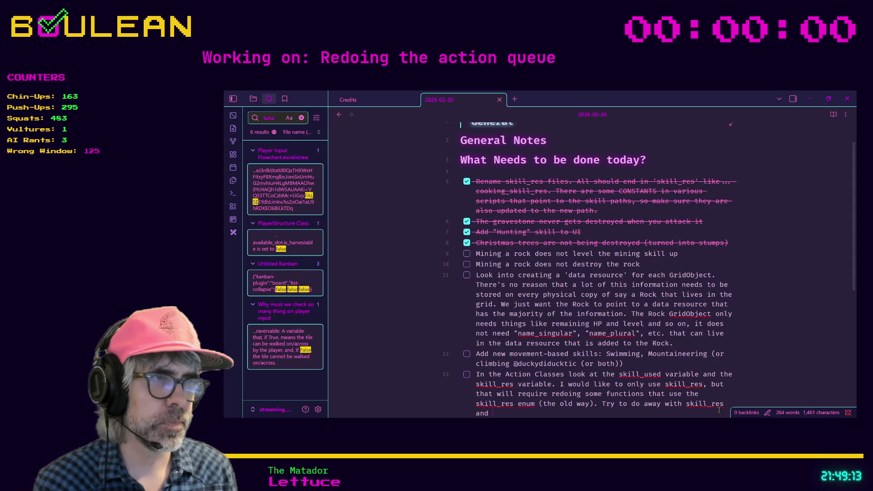
text(ctions)
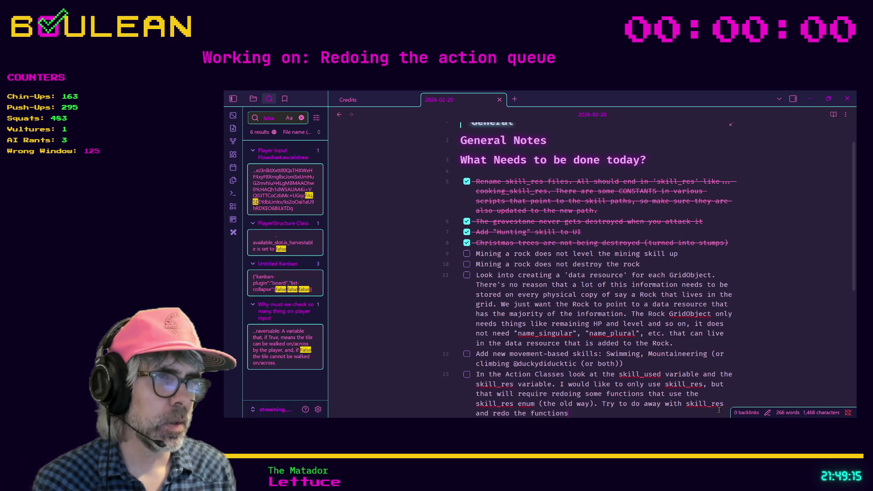
double_click(719, 404)
text(skill_used)
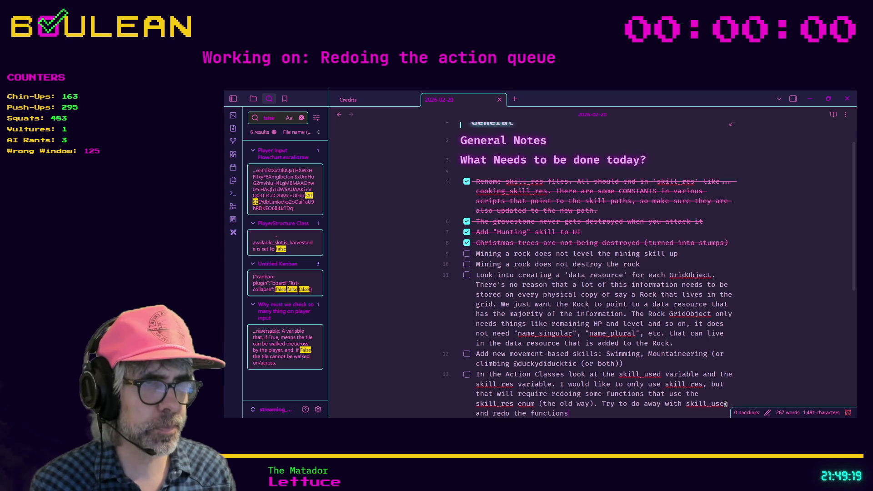
text( and redo the functions that use that enum.)
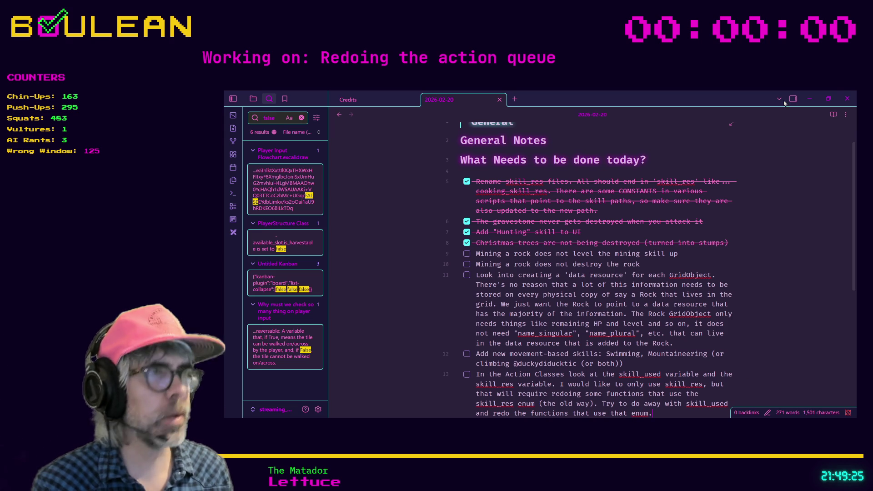
click(810, 98)
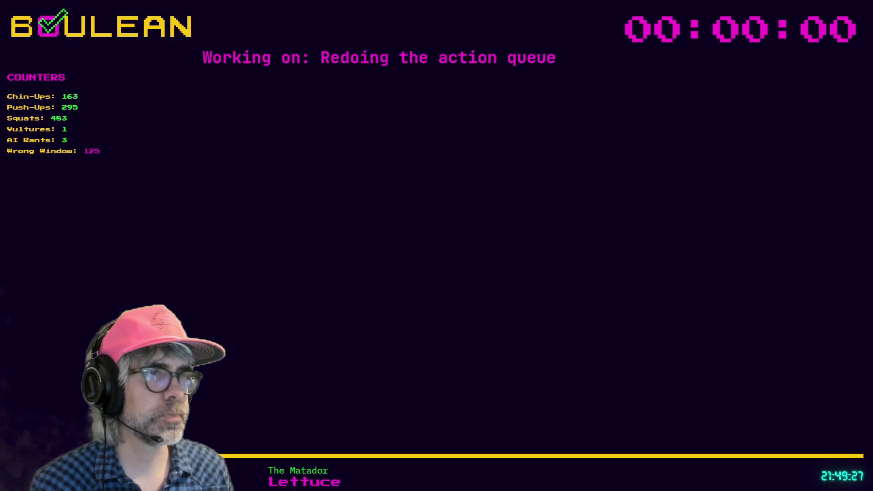
- Switch back to Godot and place the caret at the end of line 24 in move_action.gd
key(alt+Tab)
click(612, 278)
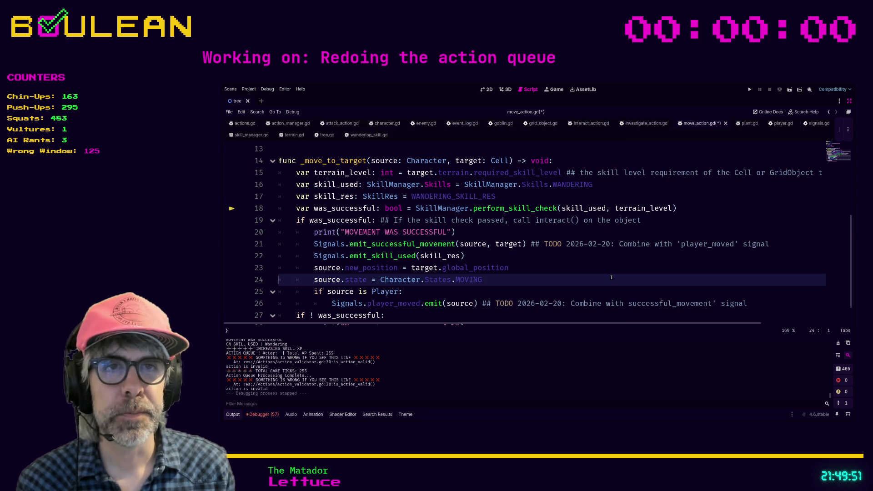
- Save move_action.gd and review the skill_used and skill_res declarations on lines 16–17
click(523, 194)
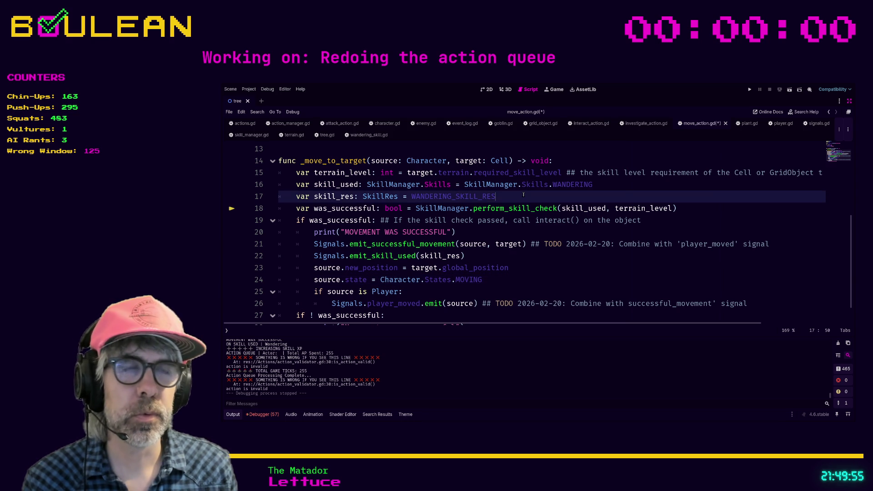
click(513, 227)
key(ctrl+s)
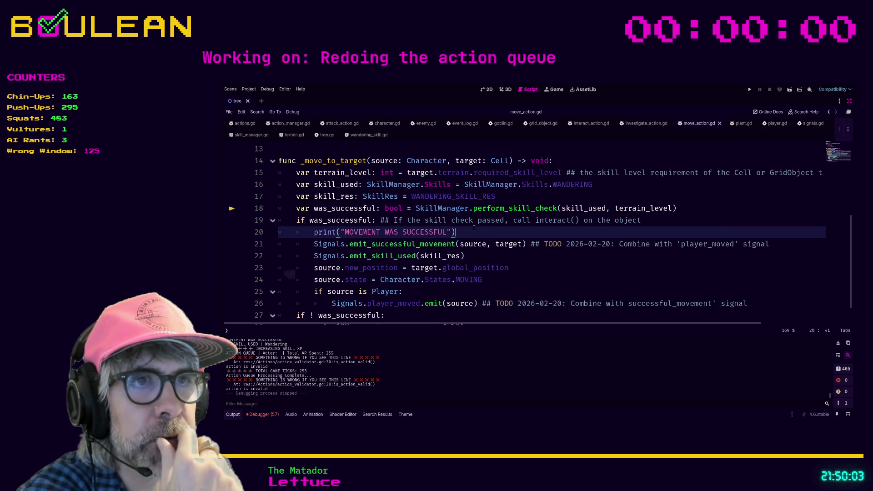
click(402, 207)
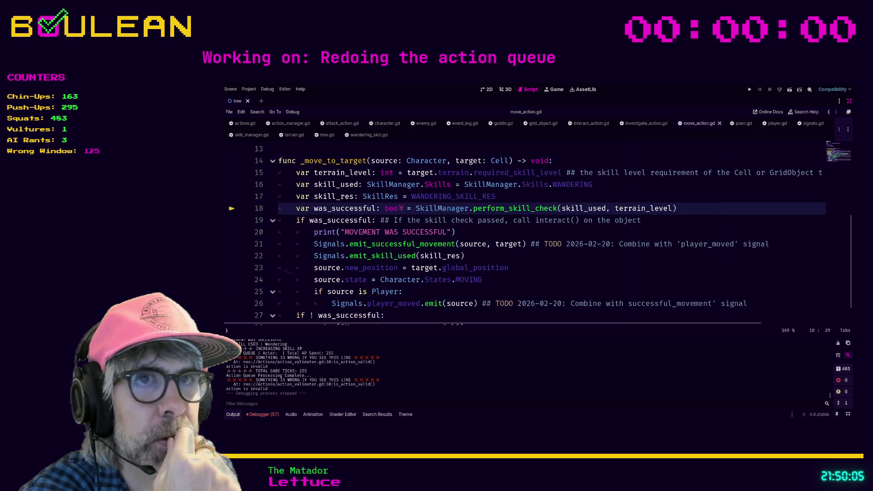
click(509, 194)
drag(593, 185, 279, 186)
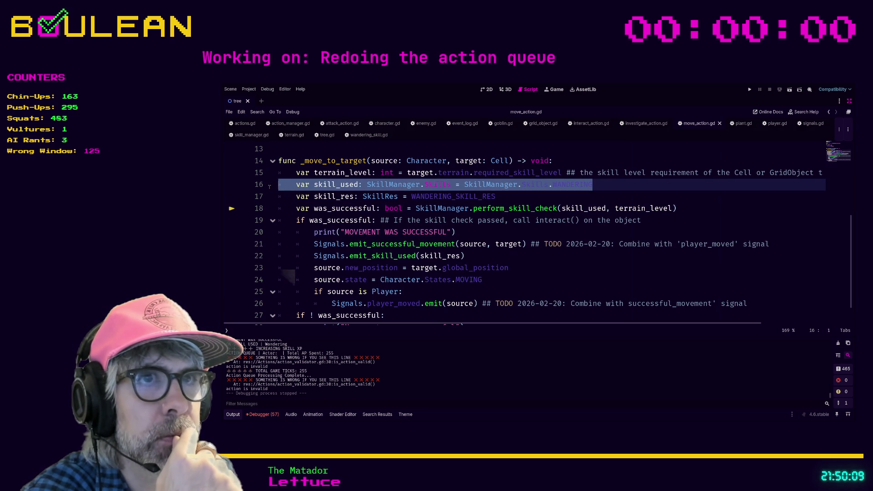
click(324, 196)
drag(517, 196, 275, 200)
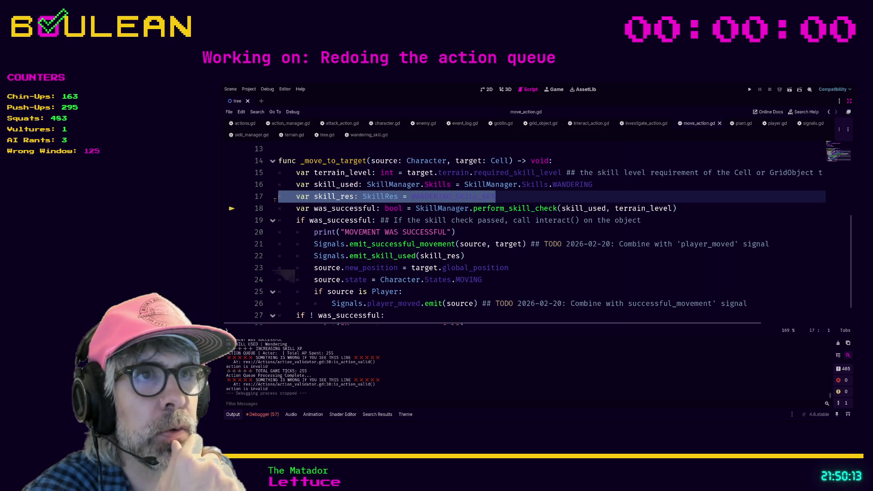
click(341, 184)
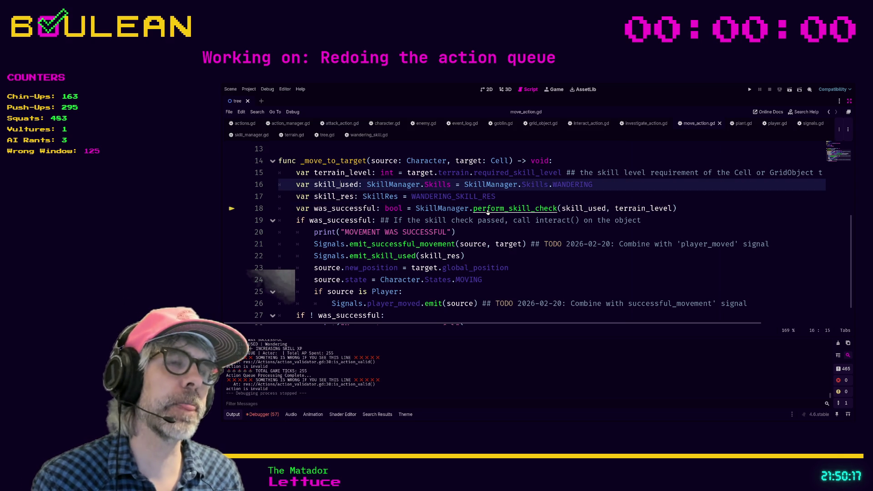
- Jump to the perform_skill_check definition in skill_manager.gd and look it over
ctrl+click(517, 209)
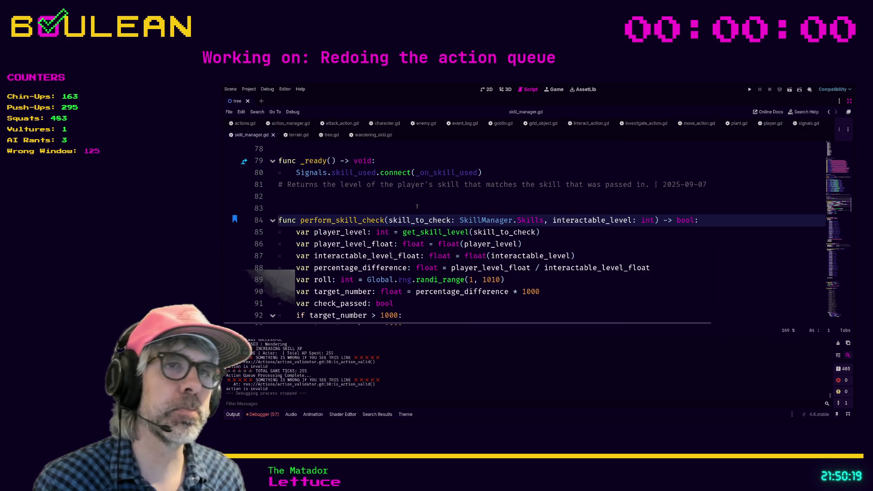
scroll(400, 209, down, 1)
scroll(453, 196, up, 2)
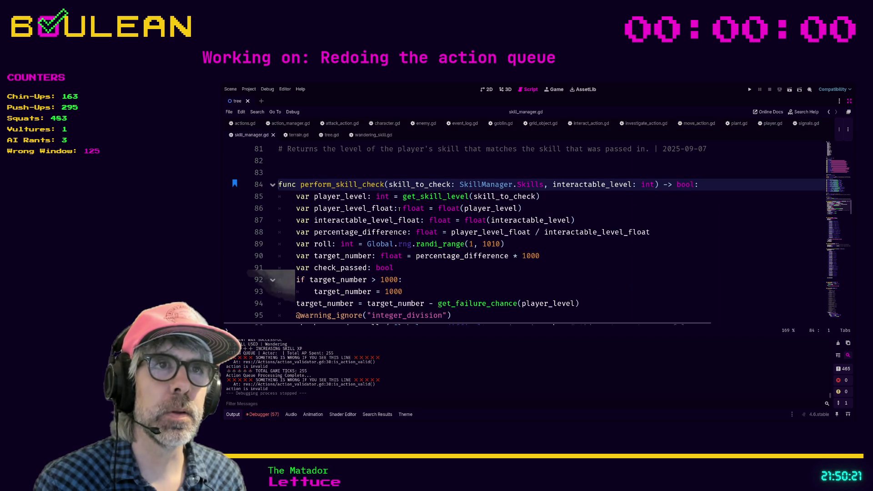
scroll(454, 196, down, 8)
scroll(390, 229, up, 6)
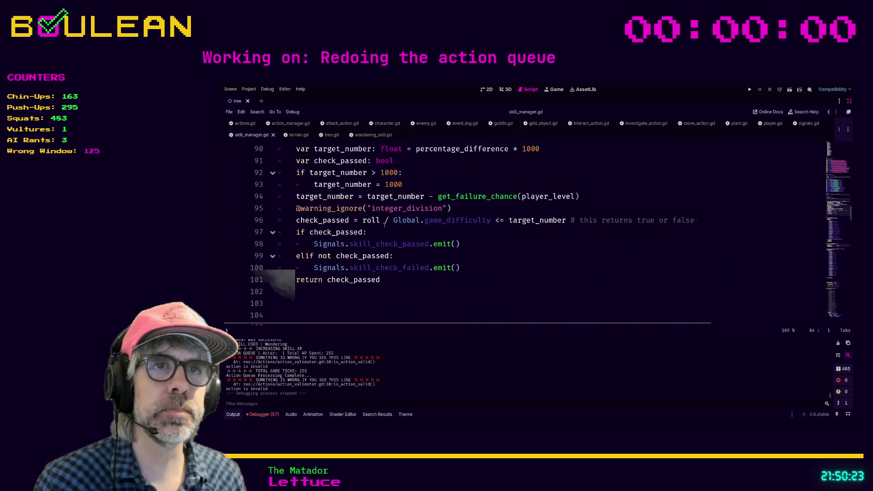
scroll(390, 229, up, 1)
scroll(396, 194, up, 1)
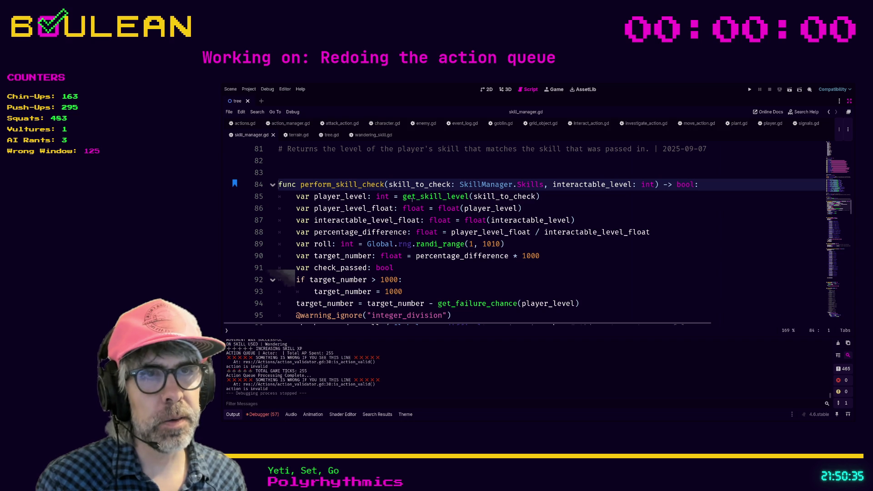
- Follow perform_skill_check's get_skill_level call to its definition
key(ctrl)
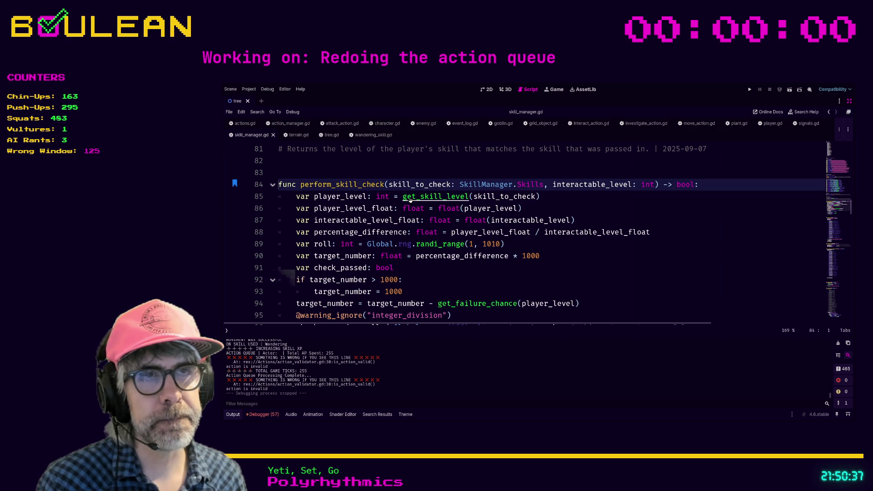
double_click(501, 201)
scroll(493, 208, down, 2)
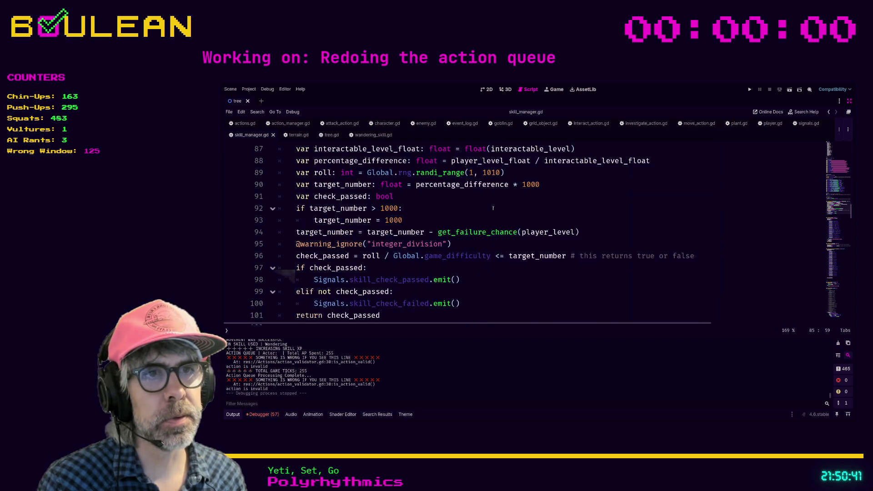
scroll(493, 208, up, 3)
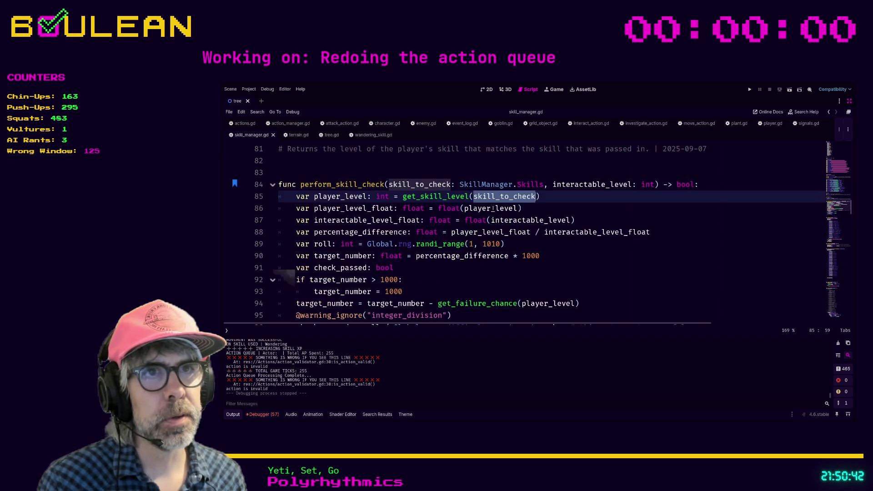
ctrl+click(436, 198)
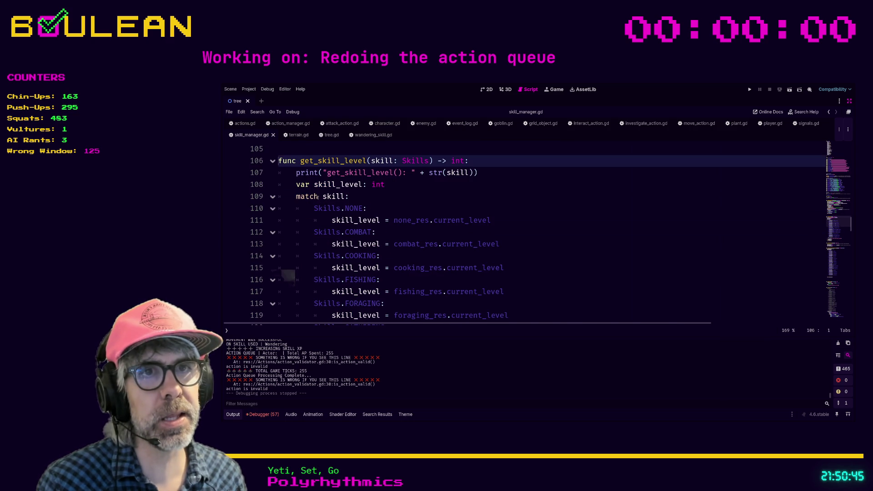
- Review get_skill_level's match down to the WANDERING case, then return to move_action.gd
scroll(400, 235, down, 2)
mouse_move(513, 280)
mouse_down()
mouse_move(310, 191)
mouse_move(296, 173)
mouse_up()
scroll(297, 173, up, 3)
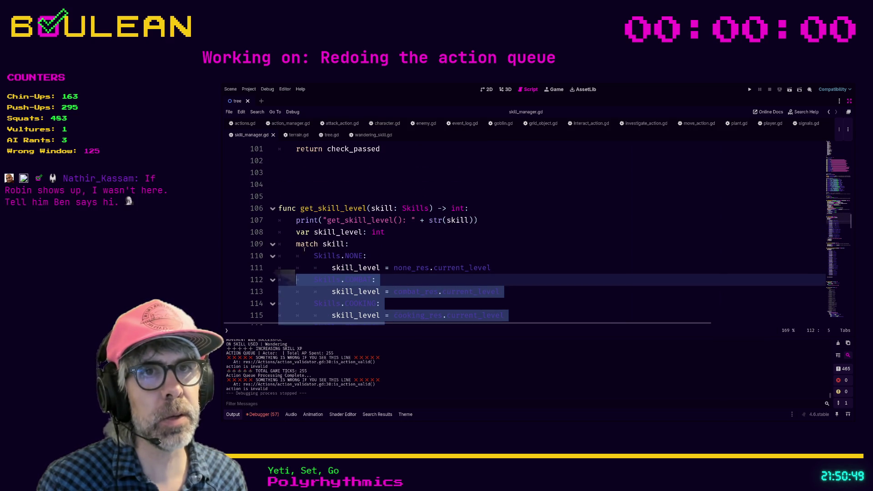
mouse_move(296, 244)
mouse_down()
mouse_move(350, 246)
mouse_move(367, 256)
mouse_up()
scroll(402, 260, down, 2)
scroll(402, 259, down, 7)
scroll(402, 259, up, 2)
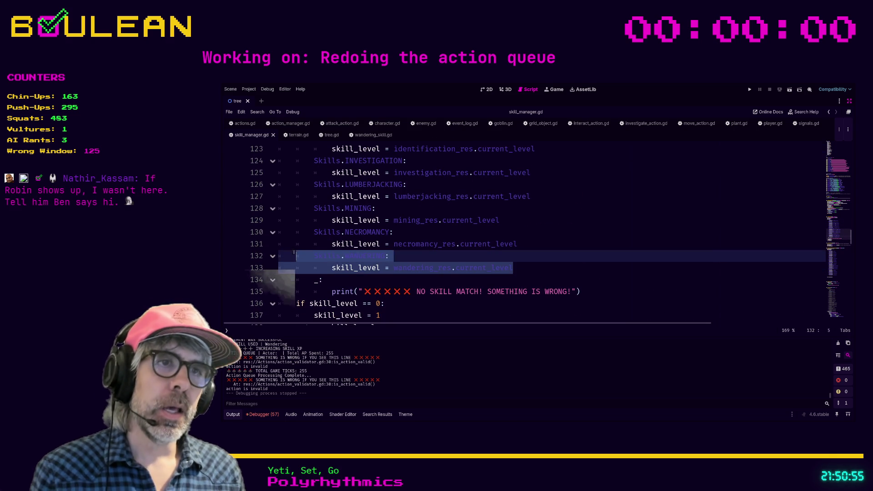
click(424, 268)
click(469, 268)
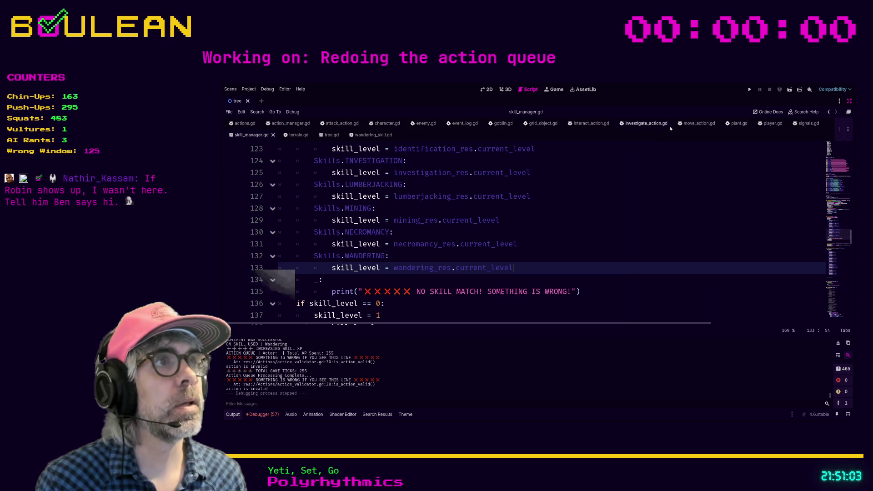
click(699, 124)
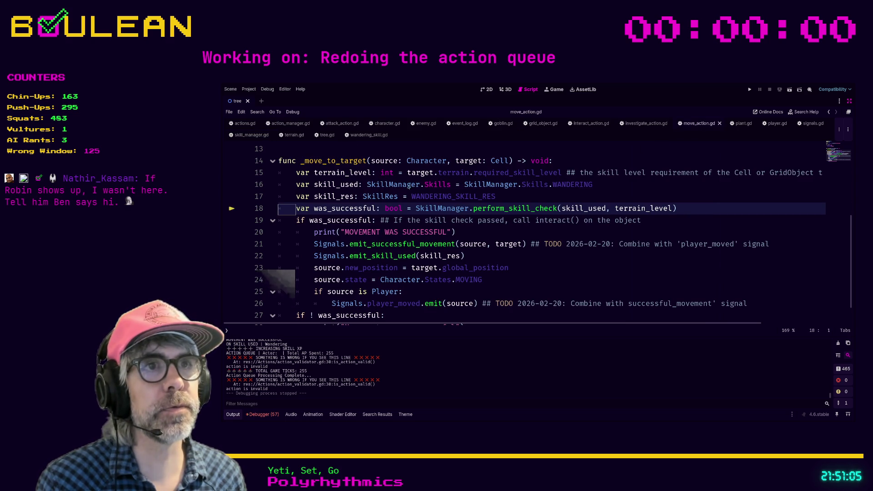
- Review move_action.gd's skill_used and skill_res declarations and lines 23–28, then open player.gd
scroll(486, 230, up, 1)
click(362, 232)
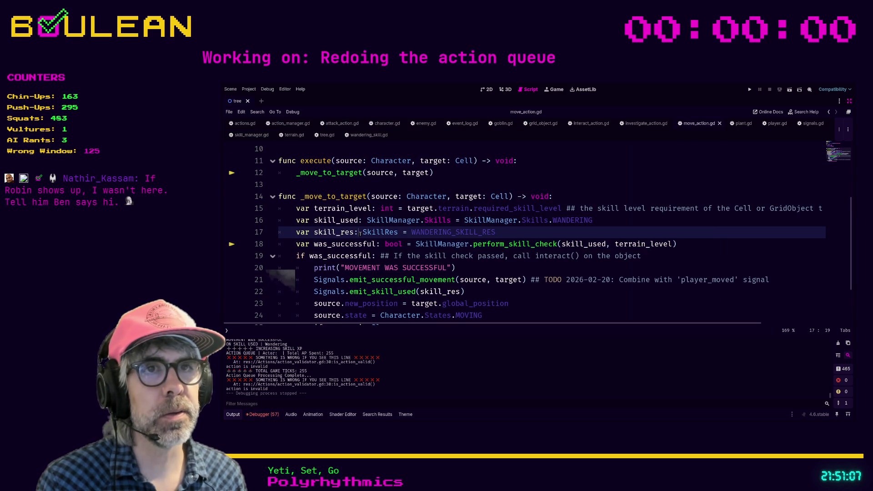
drag(363, 232, 394, 232)
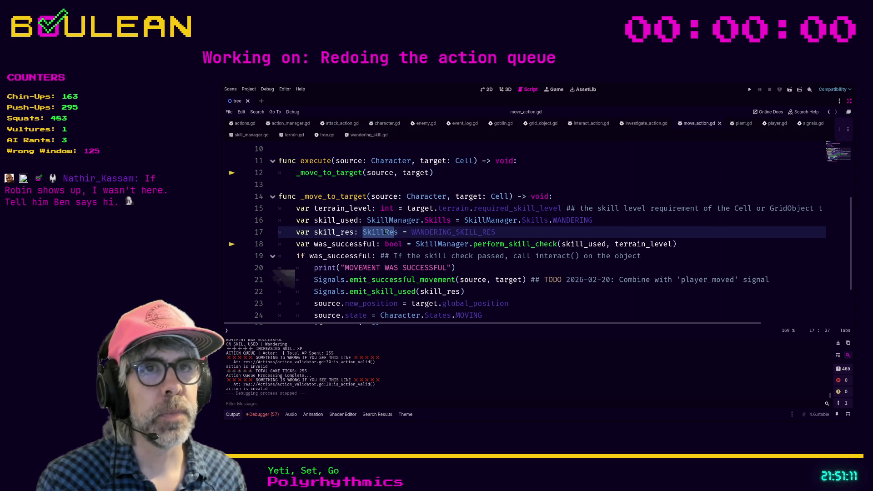
mouse_move(298, 219)
mouse_down()
mouse_move(604, 220)
mouse_move(288, 223)
mouse_up()
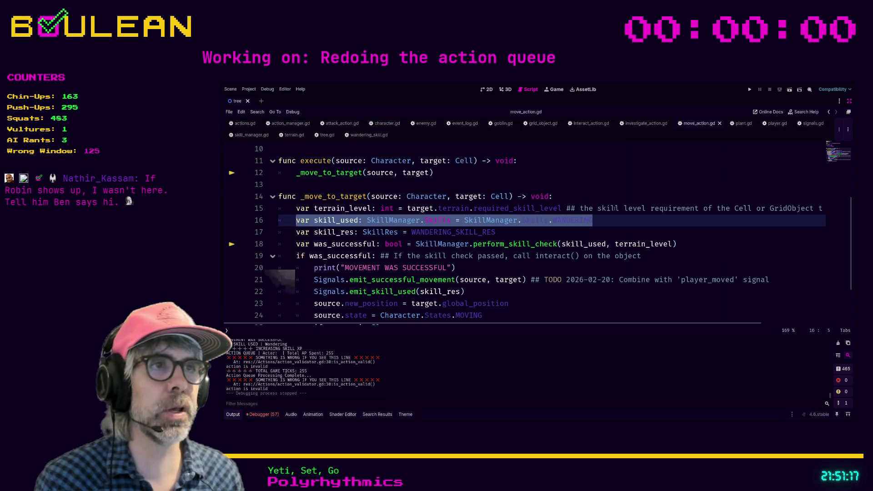
click(612, 225)
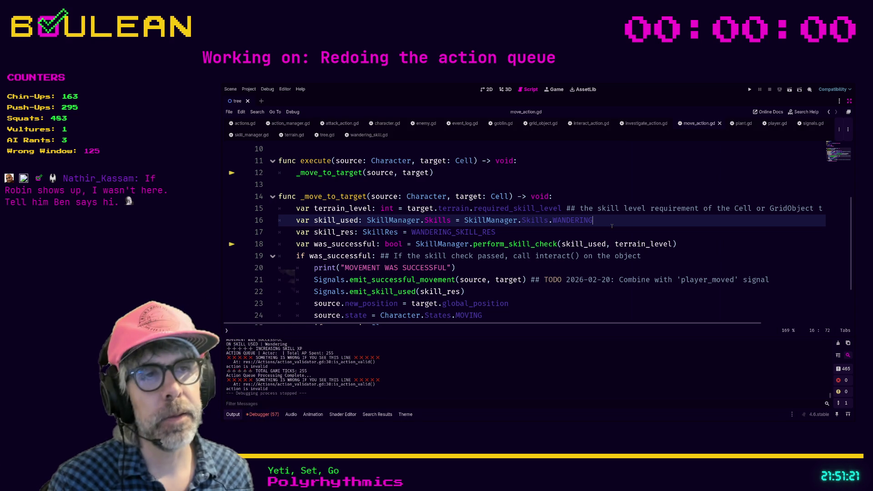
scroll(612, 226, down, 1)
click(579, 270)
scroll(578, 270, down, 1)
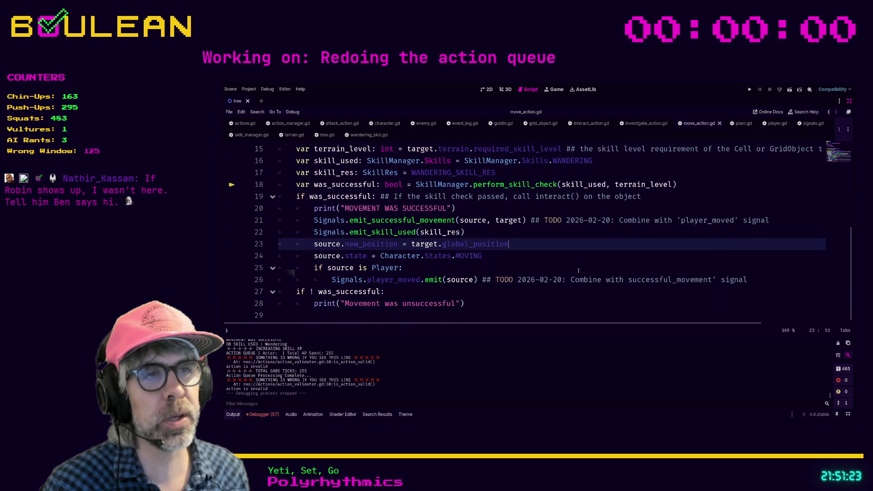
click(503, 304)
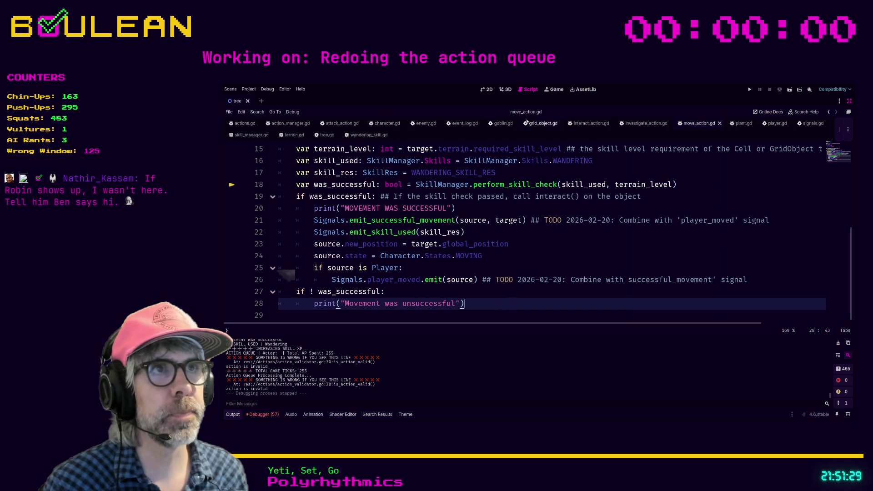
click(776, 124)
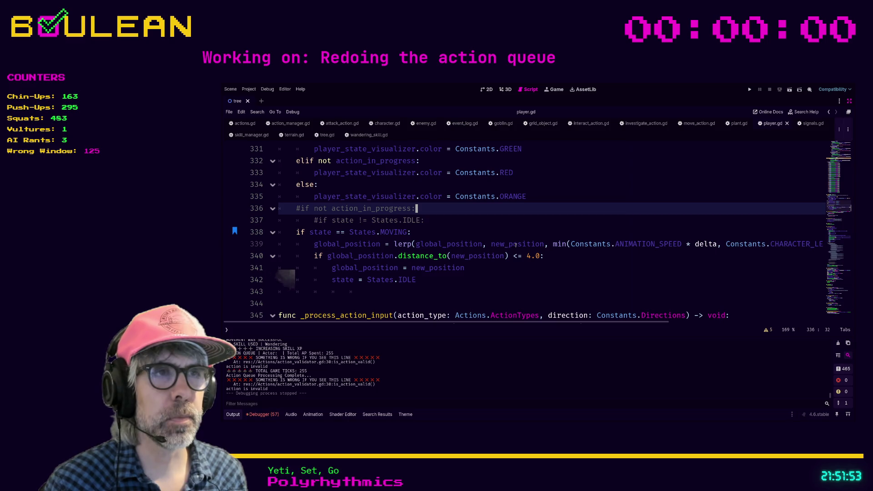
- Change the arrival distance threshold on line 340 of player.gd from 4.0 to 1.0
drag(492, 244, 527, 244)
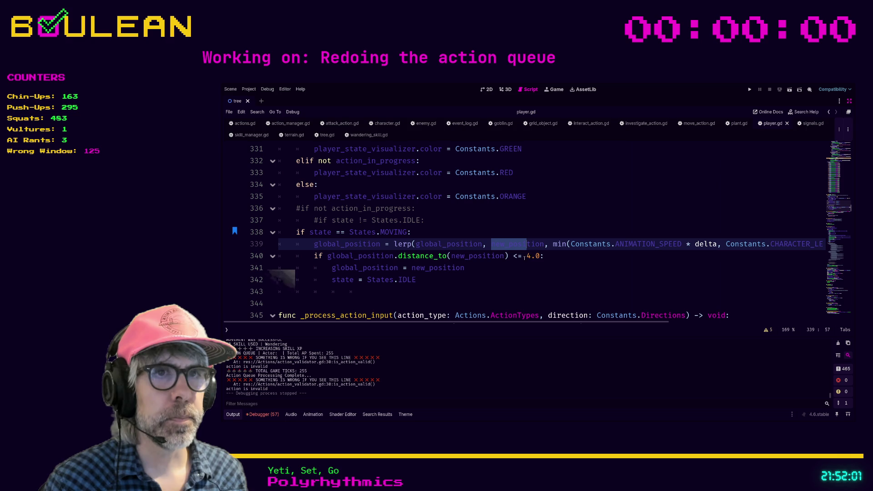
click(528, 256)
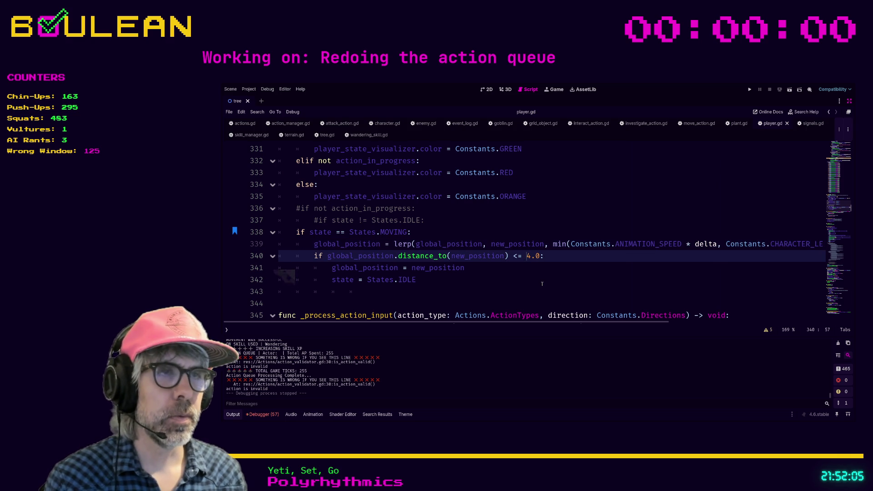
key(Delete)
key(Delete)
key(Delete)
text(0.)
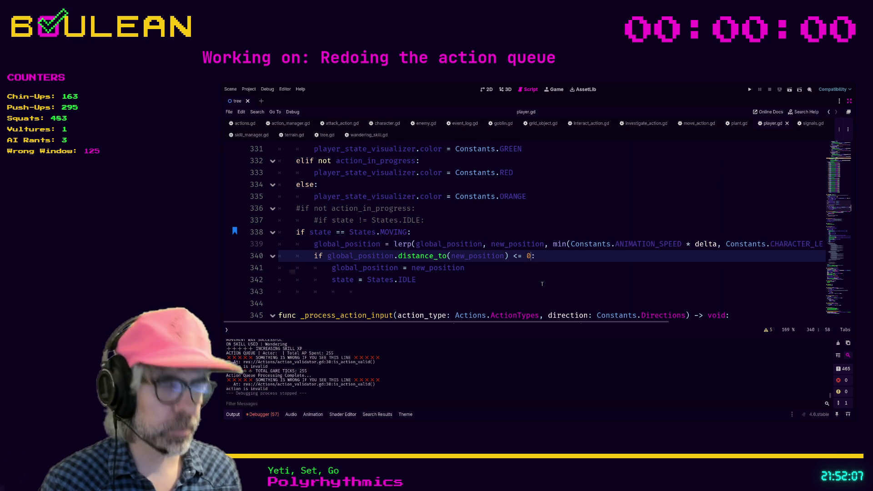
key(BackSpace)
key(BackSpace)
text(1.0)
click(491, 264)
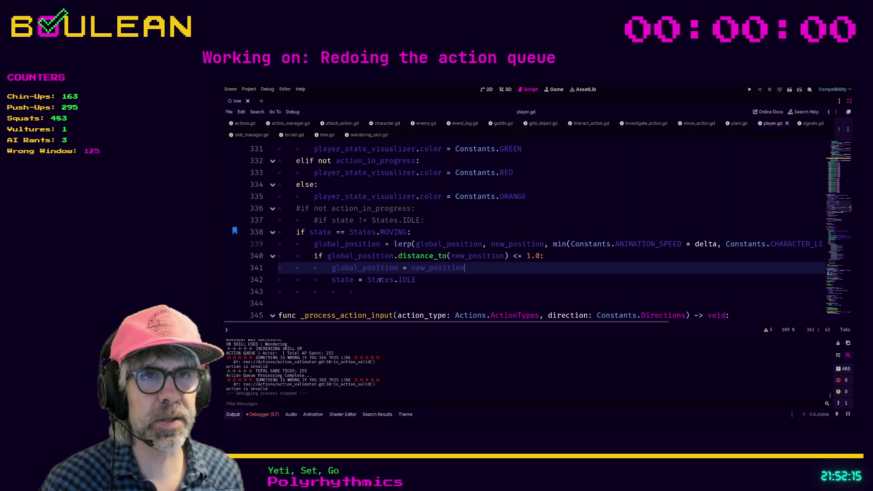
click(419, 280)
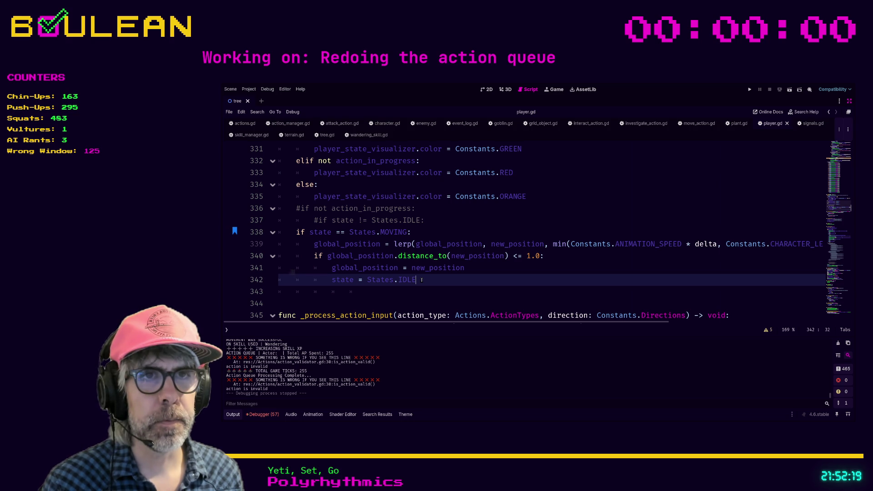
click(438, 297)
key(ctrl+f)
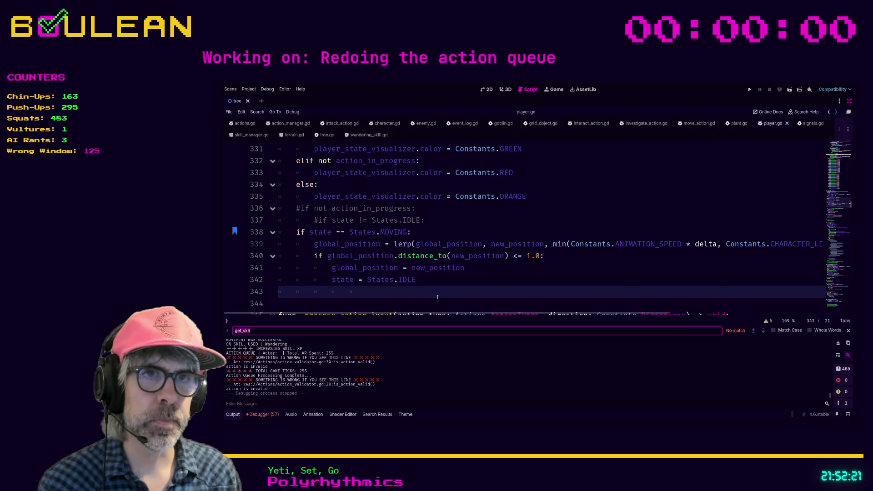
- Search player.gd for '_move' and step through all its matches
text(_move)
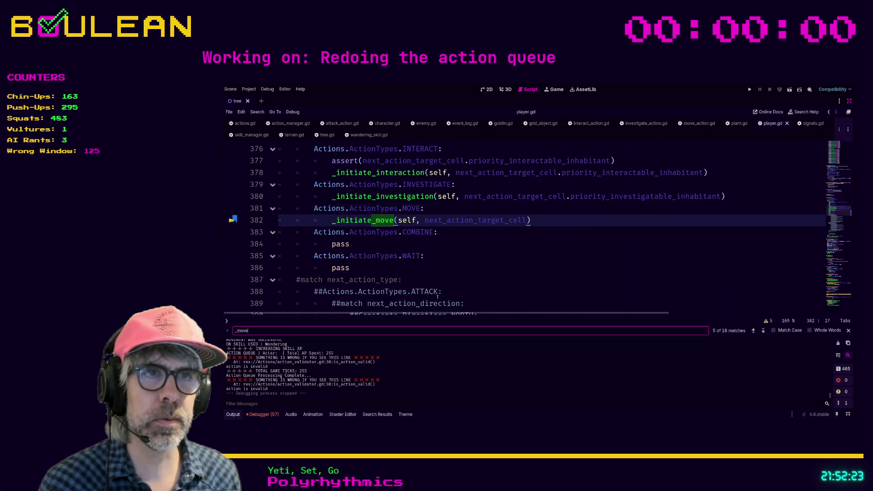
key(Return)
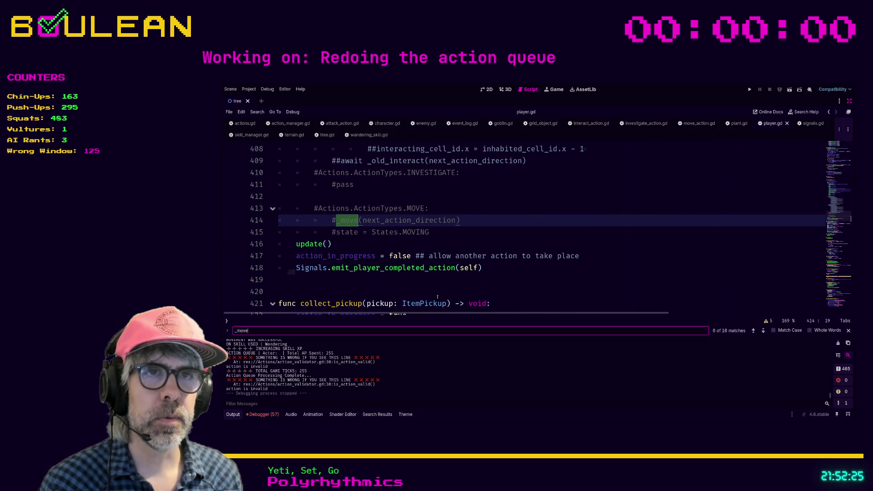
key(Return)
key(Return)
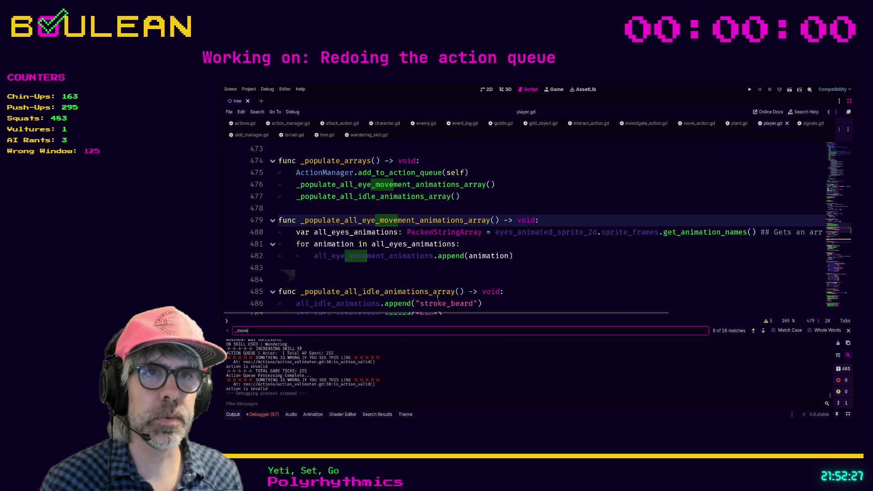
key(Return)
key(Return)
key(Return)
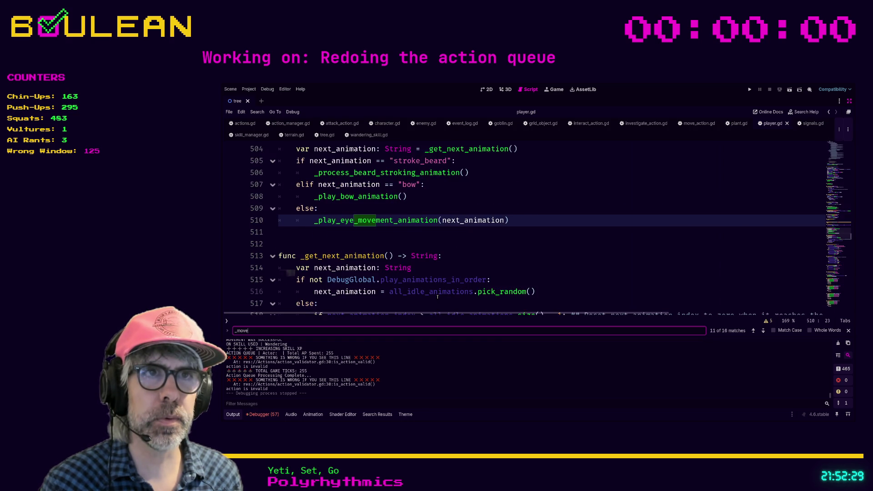
key(Return)
key(Return)
key(Return)
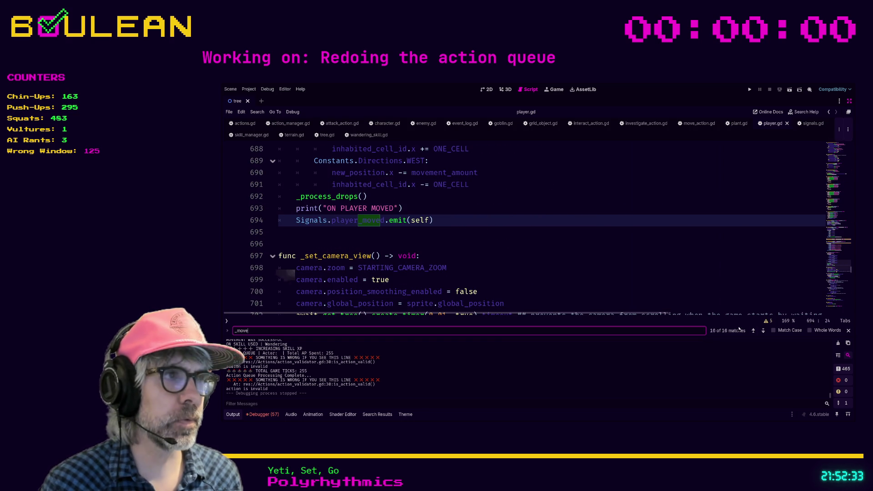
- Review the _move function around inhabited_cell_id on line 682, then return to move_action.gd
click(754, 331)
scroll(450, 222, down, 1)
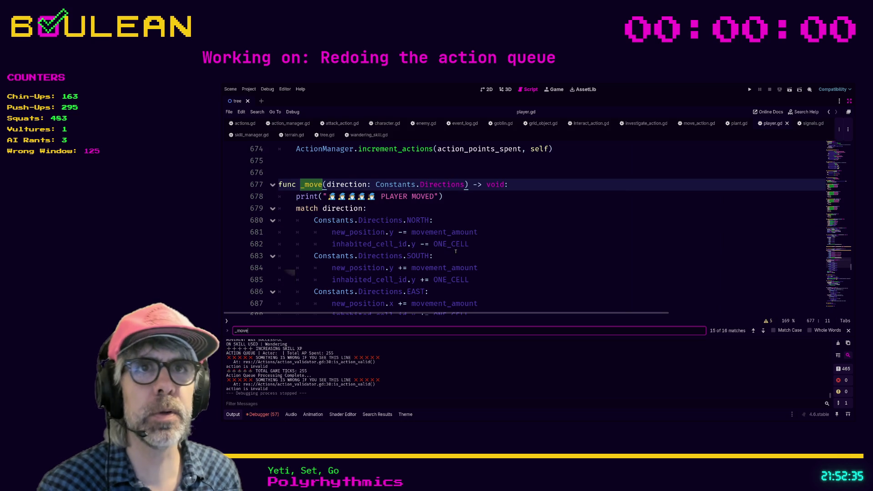
scroll(457, 213, down, 1)
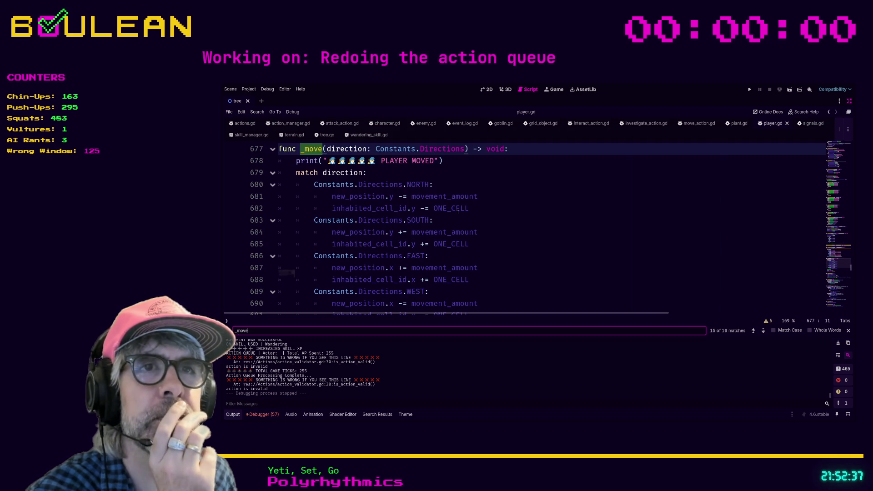
click(415, 209)
drag(415, 208, 331, 209)
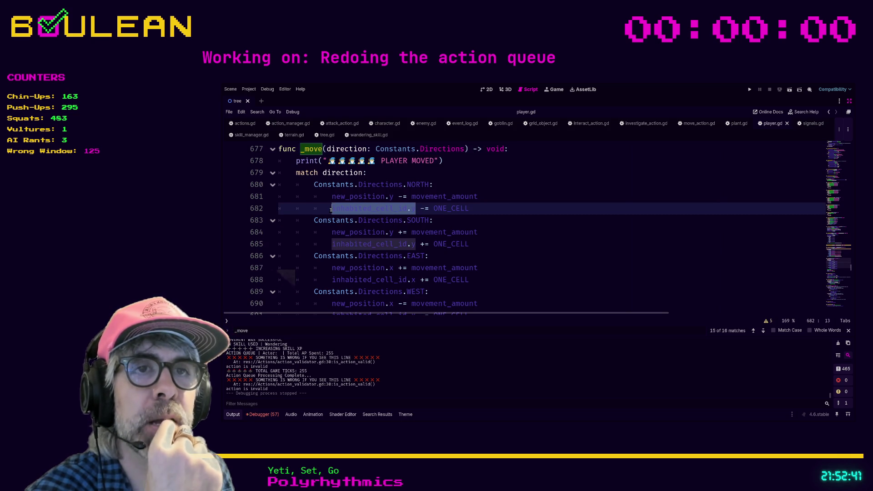
click(331, 210)
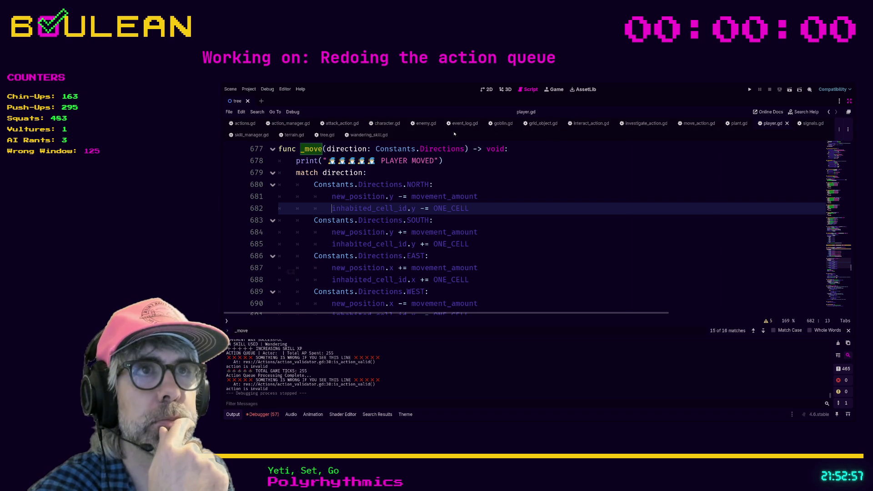
click(694, 126)
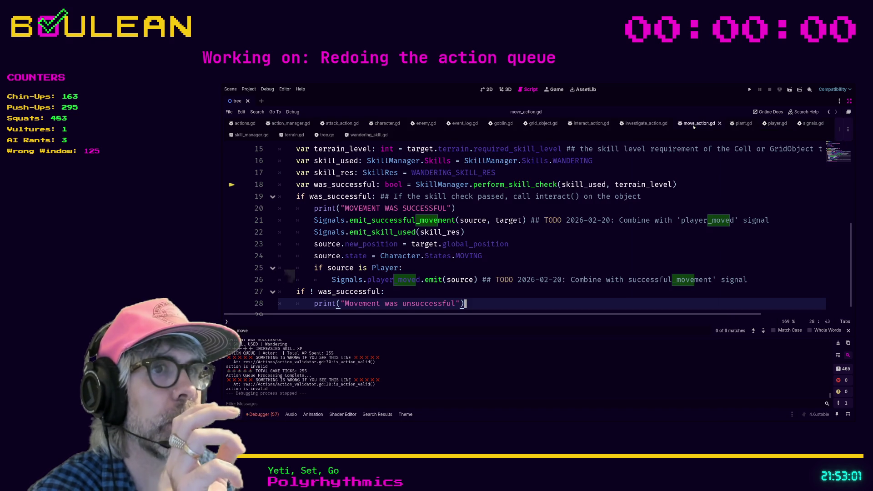
- Insert a new indented line after line 24's source.state = Character.States.MOVING in move_action.gd
scroll(591, 189, down, 1)
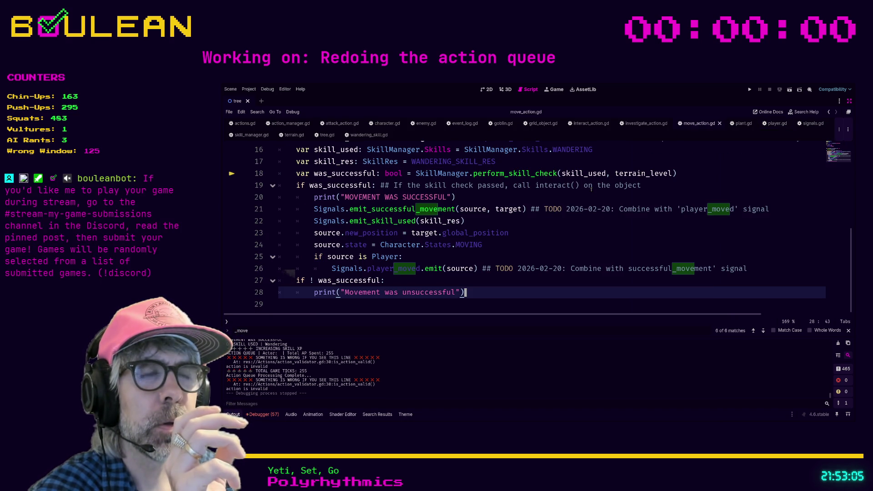
scroll(590, 191, up, 2)
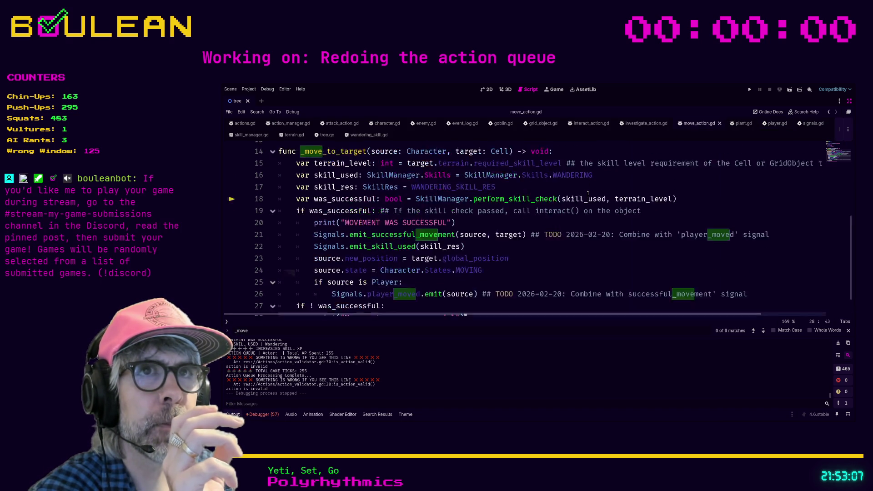
scroll(588, 194, down, 2)
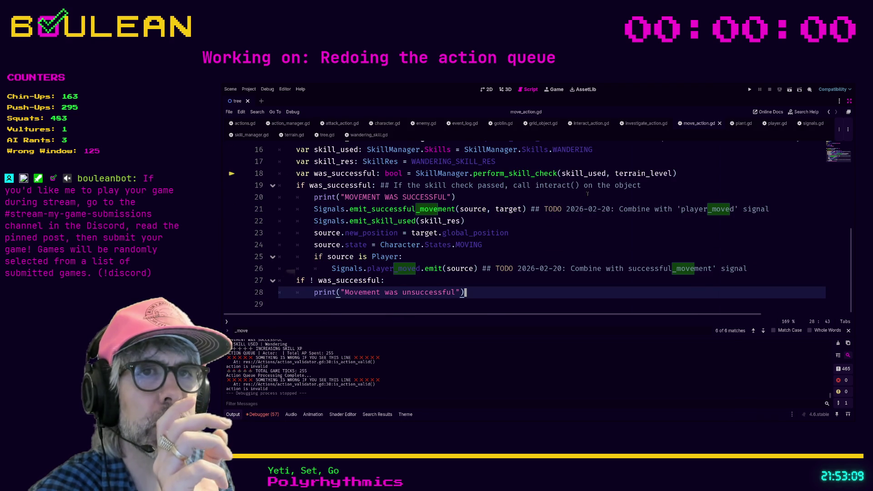
scroll(509, 246, up, 1)
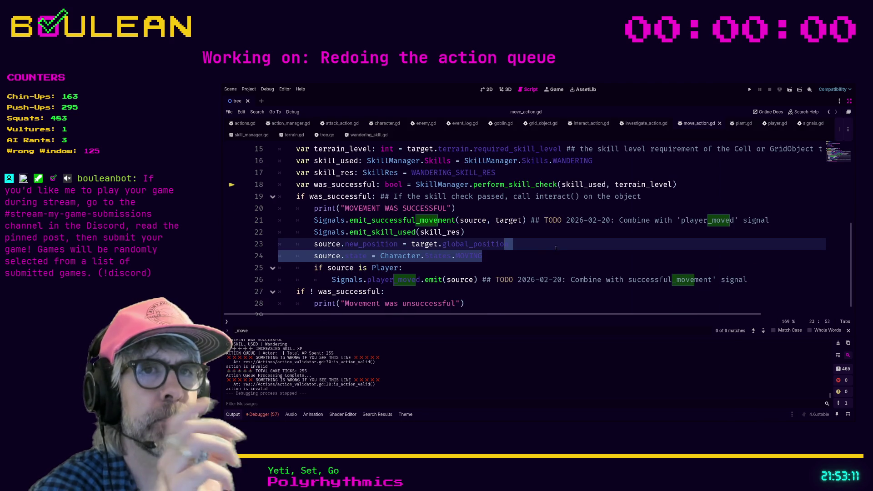
click(514, 261)
key(Return)
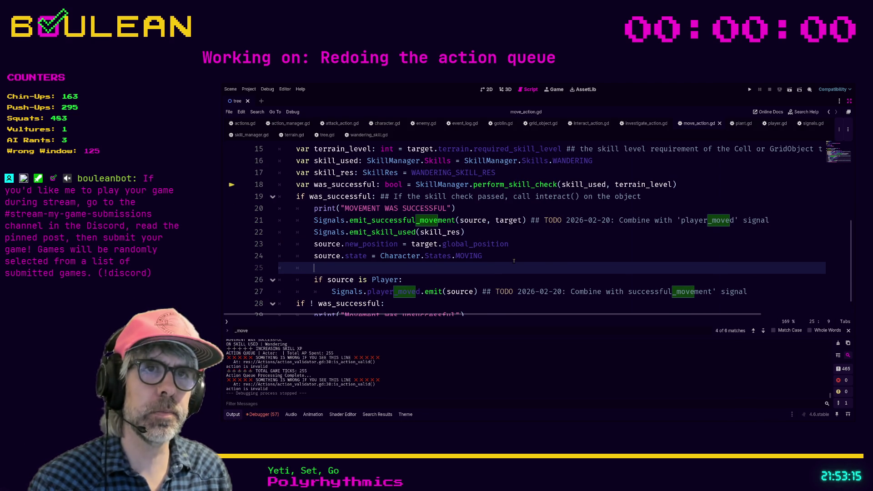
- Write source.inhabited_cell_id = target.grid_coordinates on the new line
text(source.inh)
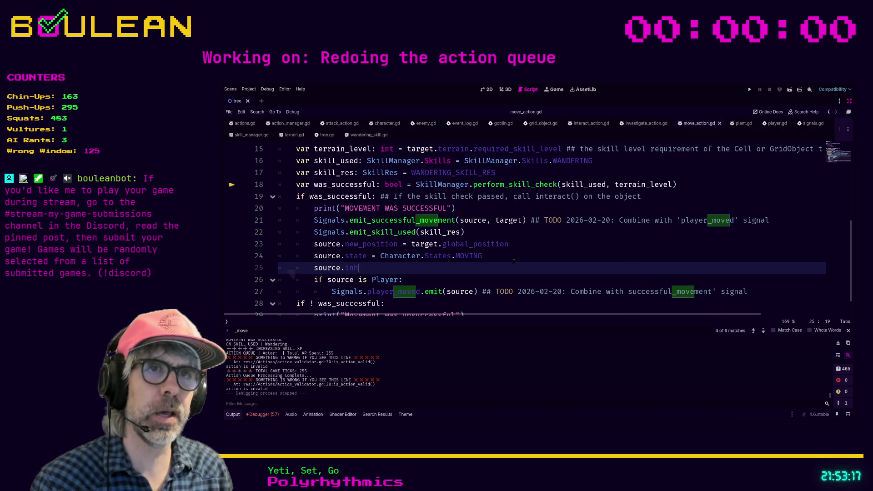
key(Down)
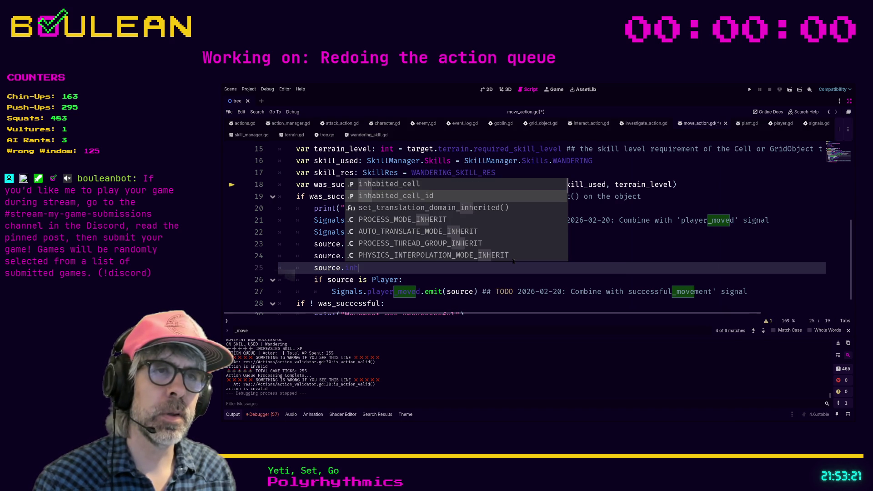
key(Return)
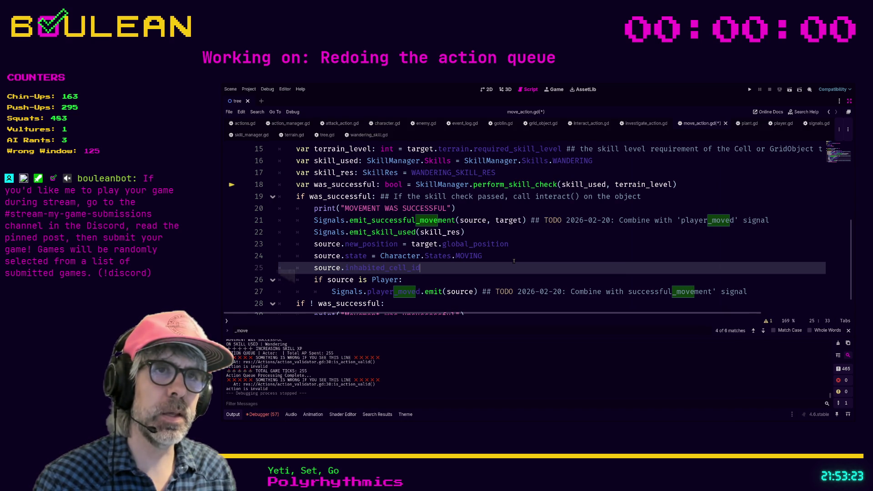
text( = )
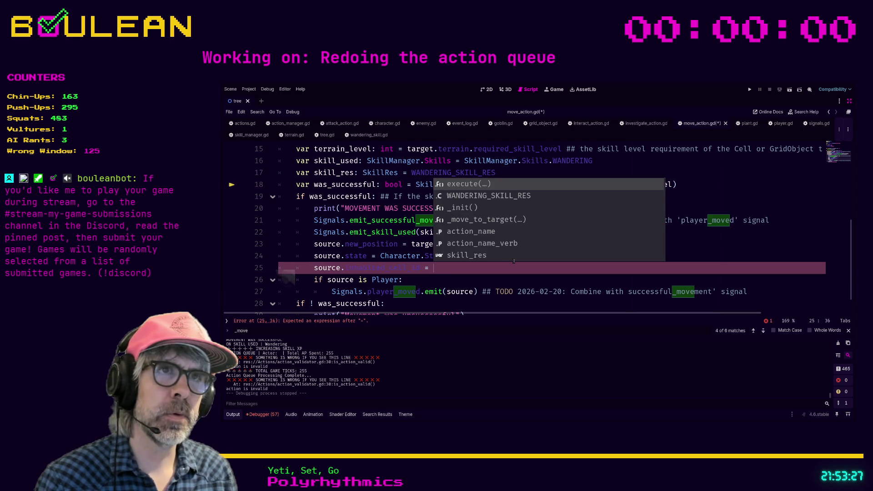
text(so)
key(BackSpace)
key(BackSpace)
text(target.)
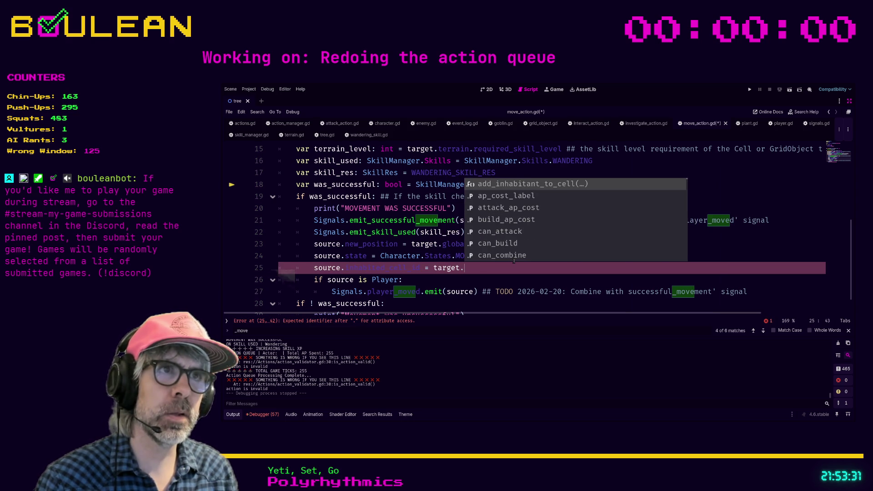
text(id)
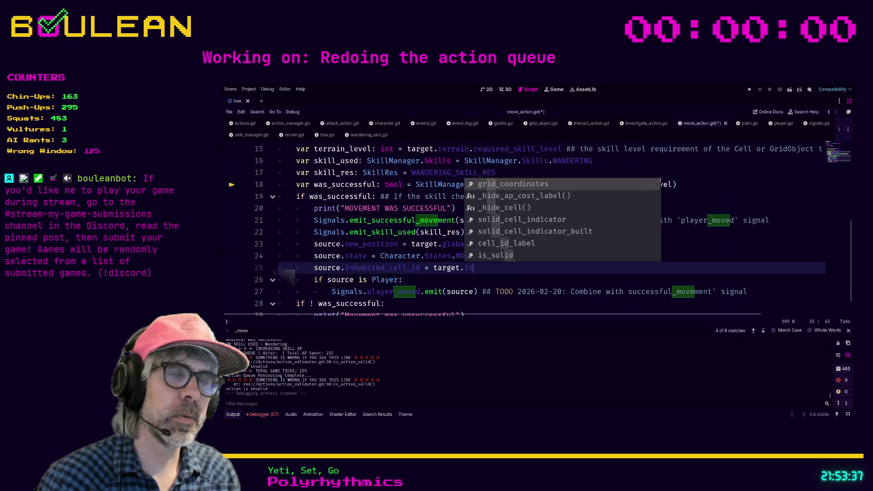
key(Return)
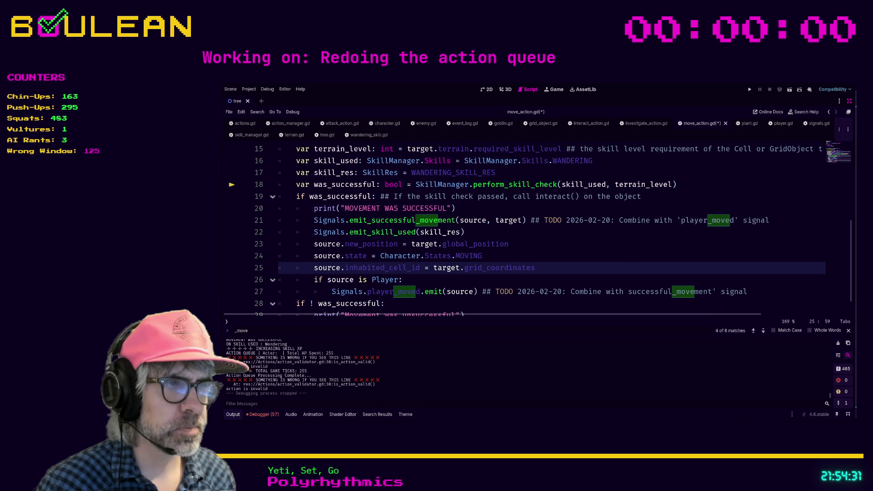
- Save move_action.gd and run the game with F5
click(459, 282)
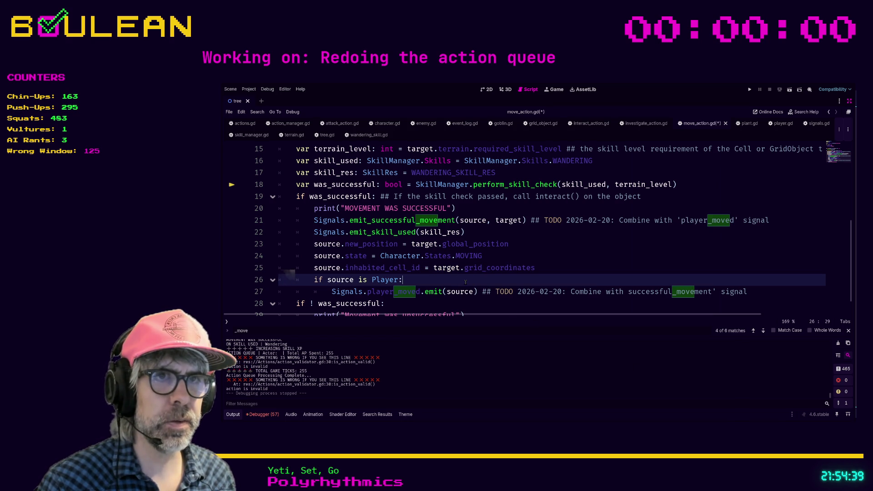
key(ctrl+s)
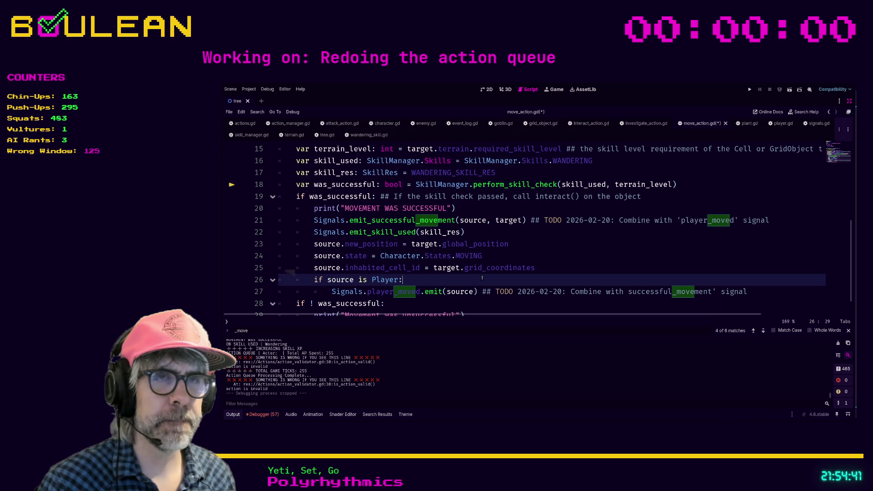
key(F5)
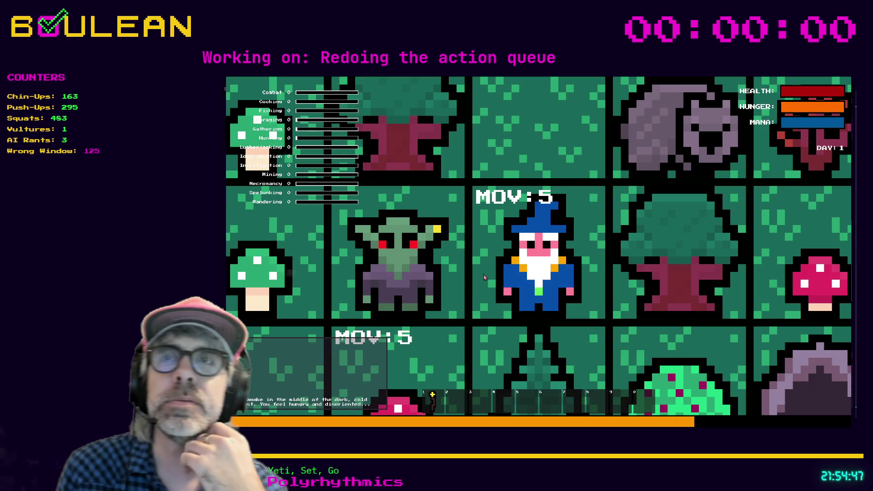
- Step the wizard up, show interaction targets, then interact with and attack the Wombat
scroll(485, 278, down, 3)
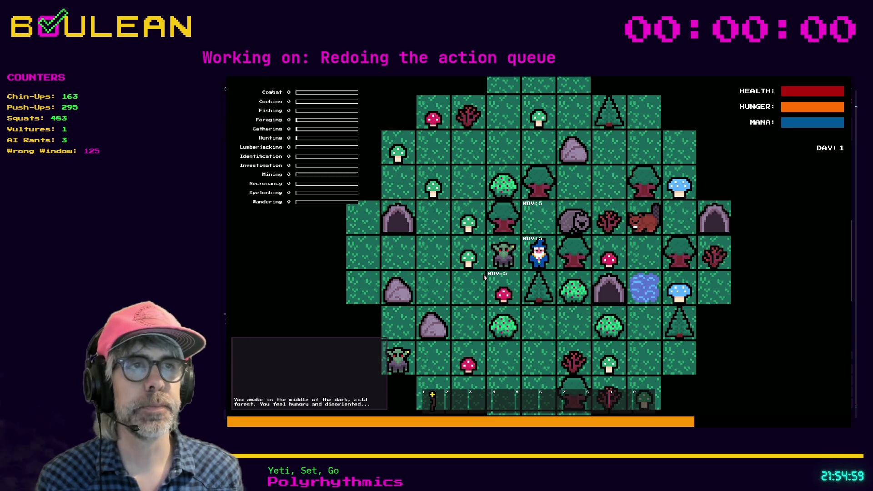
key(Up)
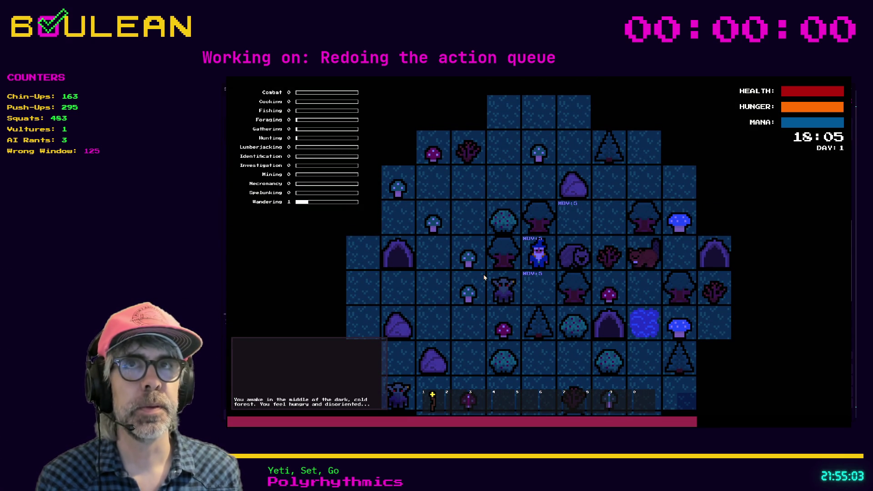
key(i)
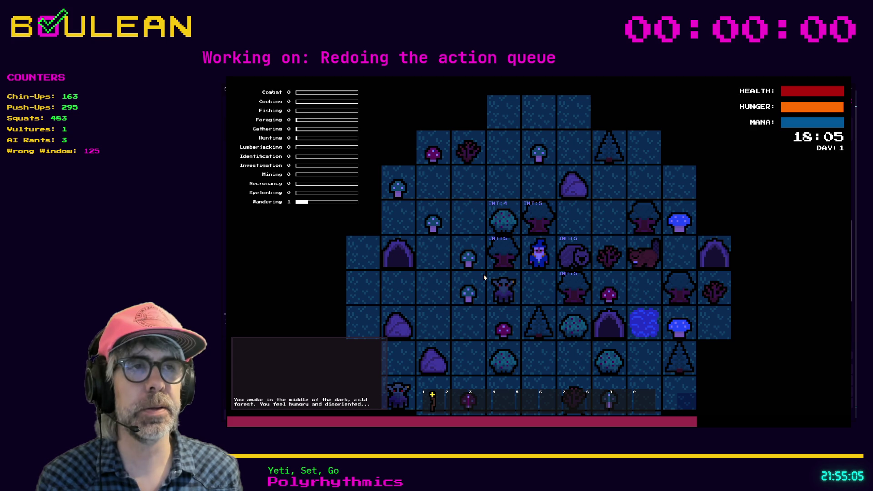
key(Right)
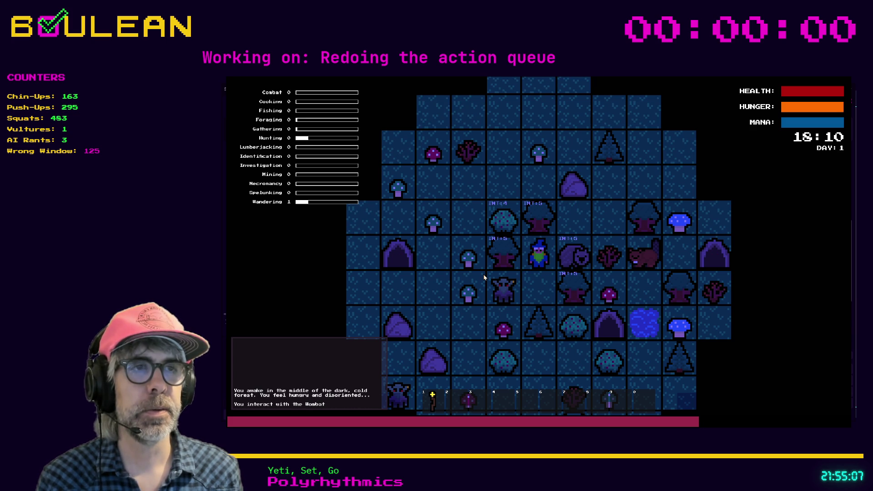
key(Right)
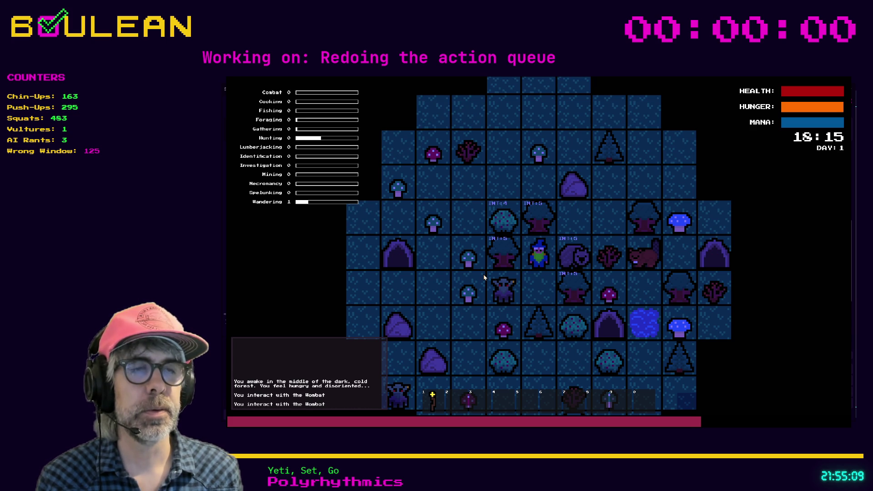
key(Right)
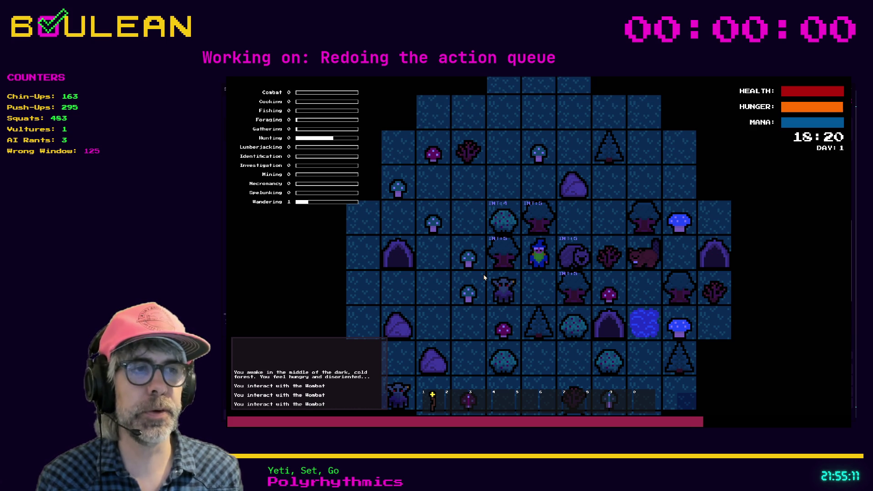
key(Right)
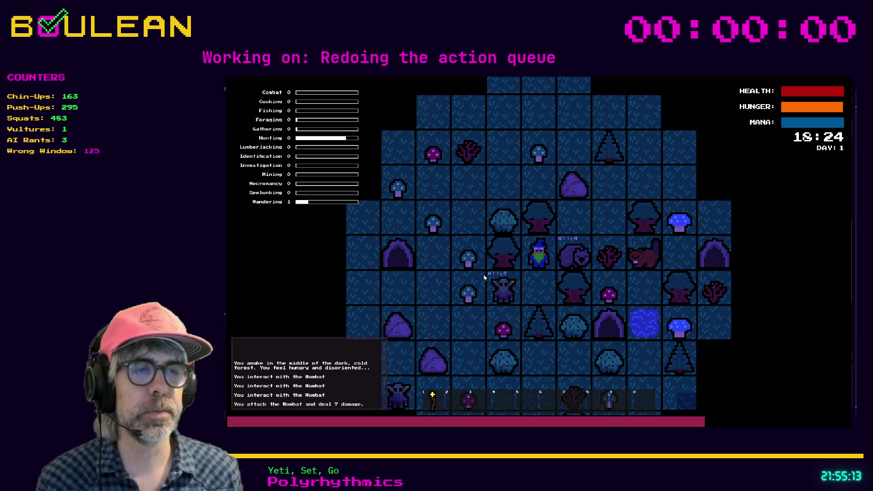
key(Right)
key(Right)
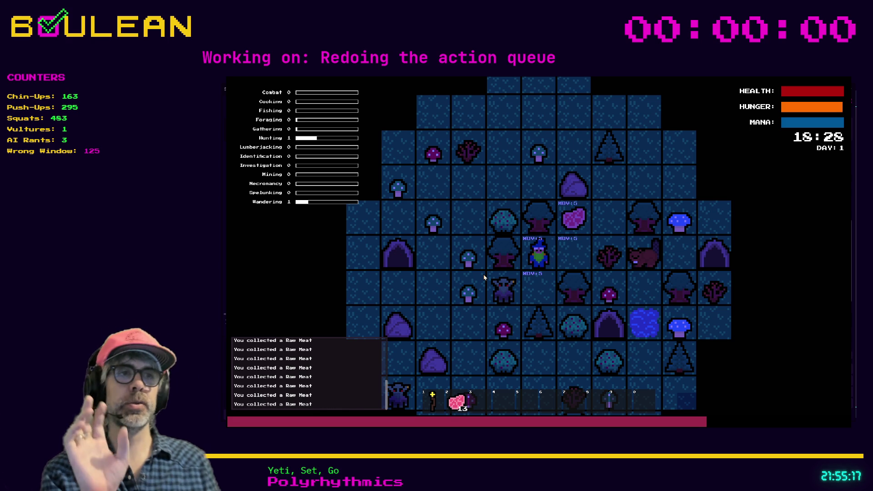
- Move right, pass a turn, move beside the goblin, and step onto the raw meat tile
key(Right)
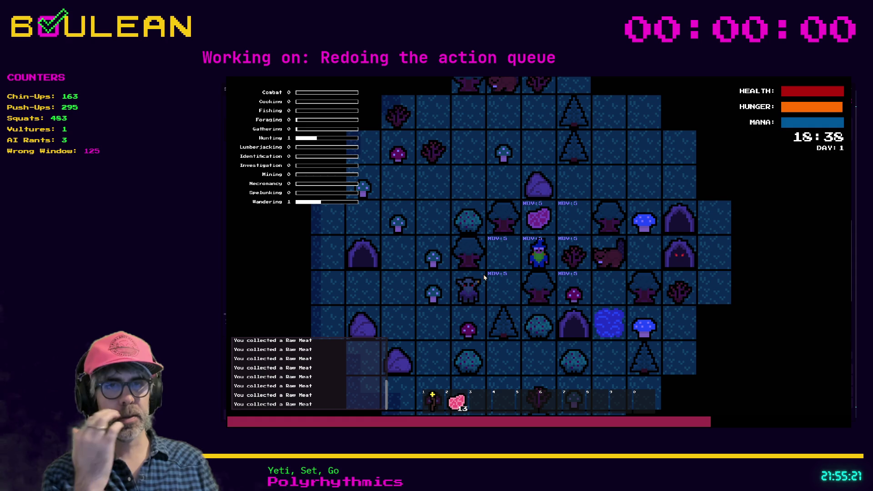
key(space)
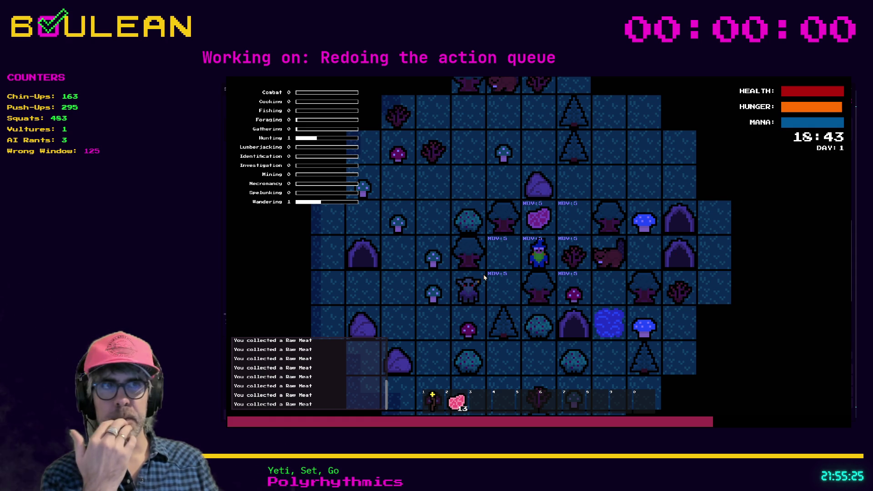
click(484, 277)
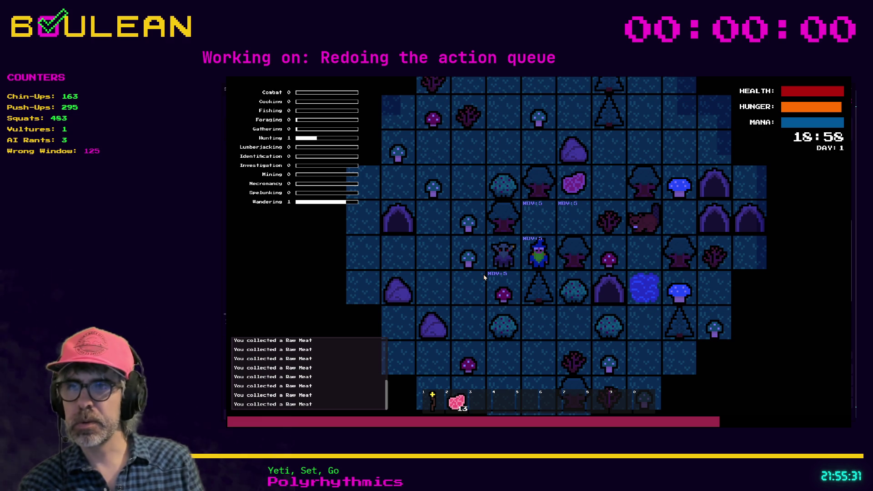
key(Up)
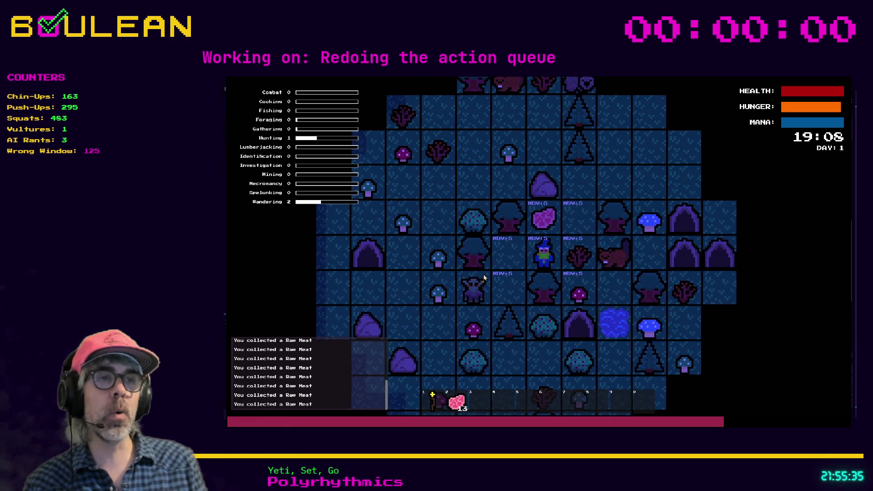
key(Up)
- Walk the wizard around the tiles to the right of and above the raw meat
key(Right)
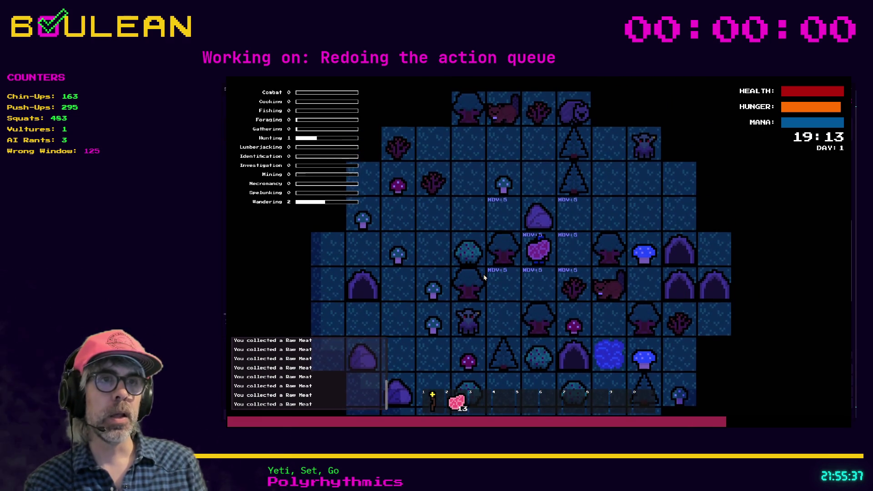
key(Up)
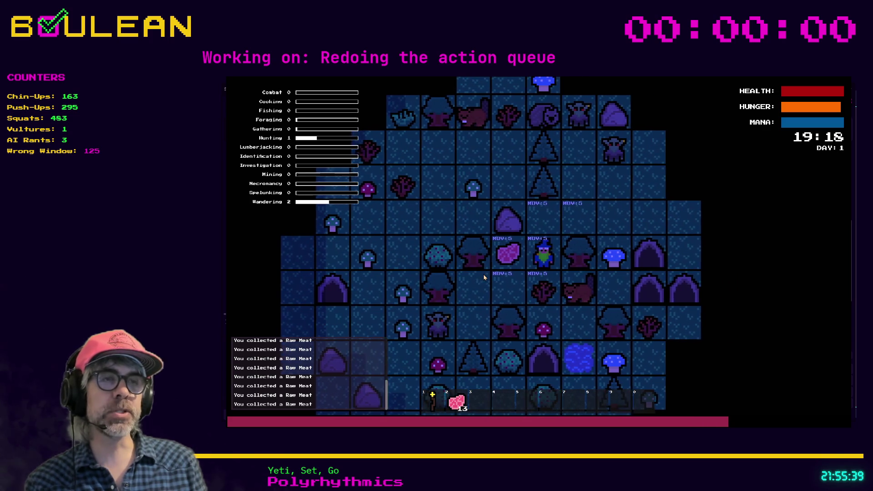
key(Right)
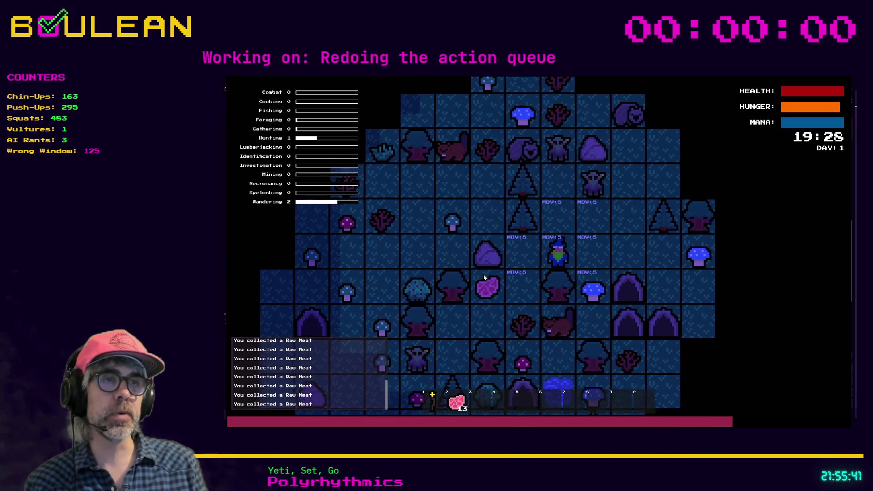
key(Right)
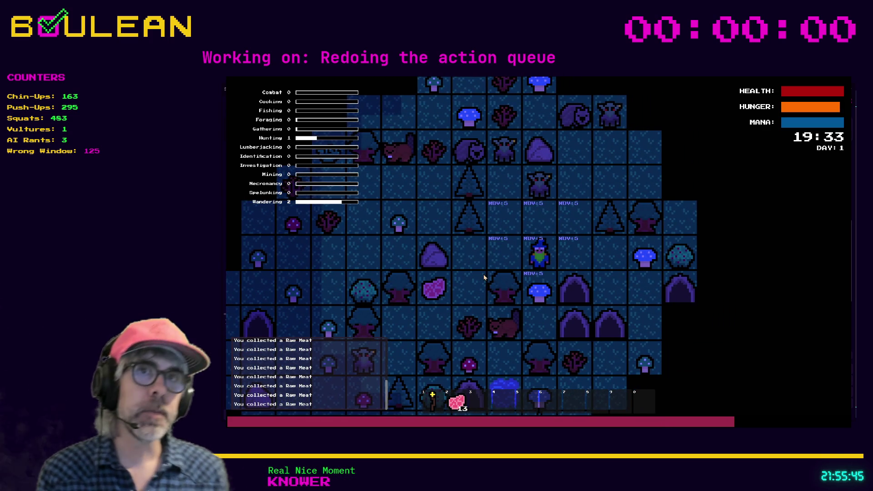
key(Up)
key(Left)
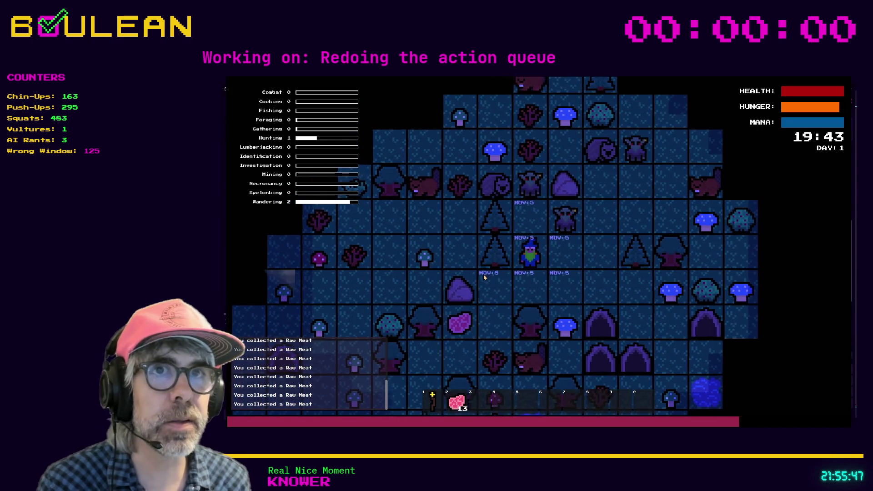
key(Down)
key(Left)
- Circle down-left past the raw meat and return onto its tile
key(Down)
key(Left)
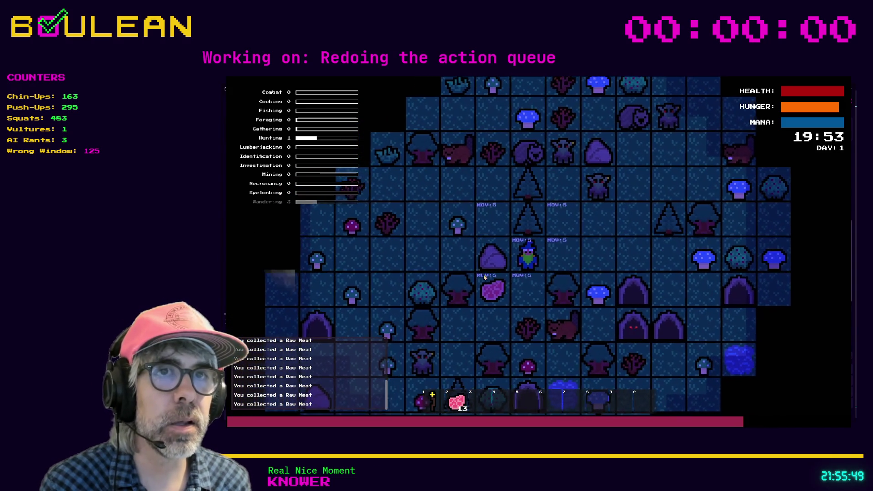
key(Down)
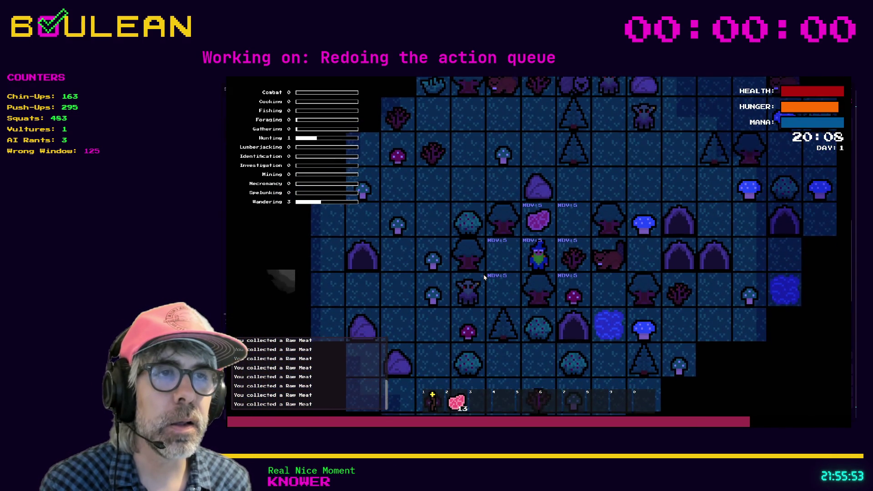
key(Left)
key(Down)
key(Up)
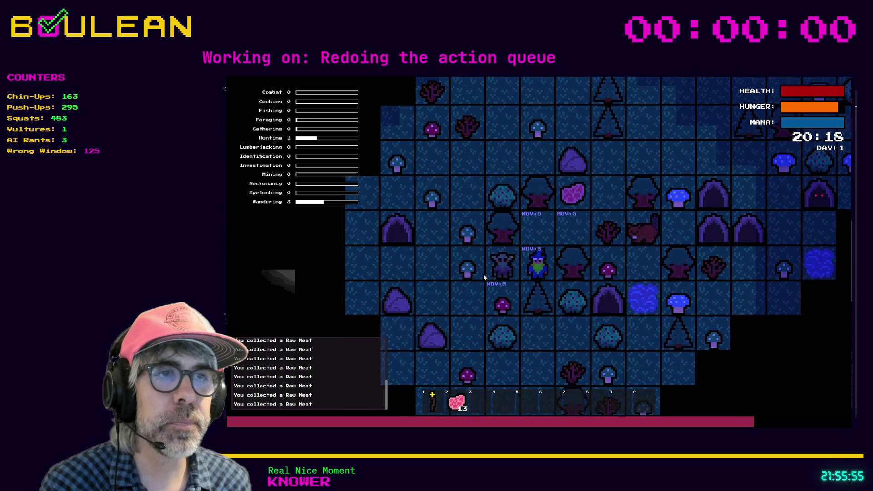
key(Up)
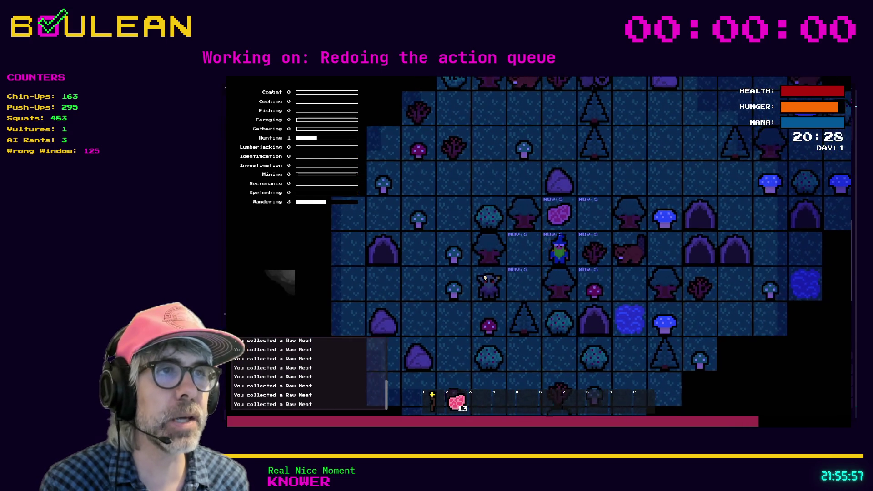
key(Right)
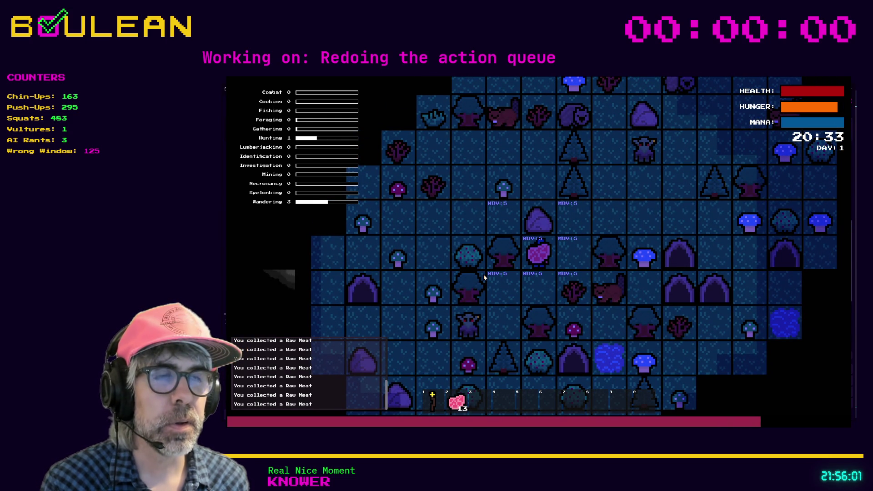
- Step off the meat and interact with the Rock twice to get a pebble
key(Right)
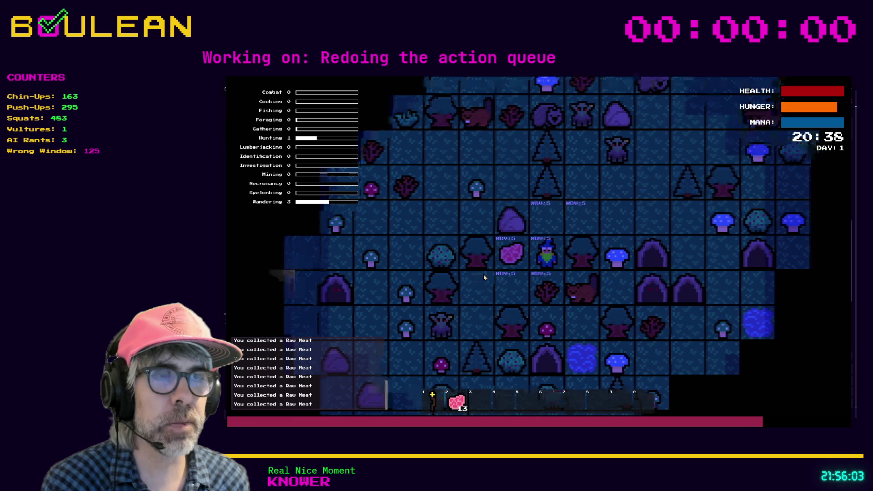
key(Up)
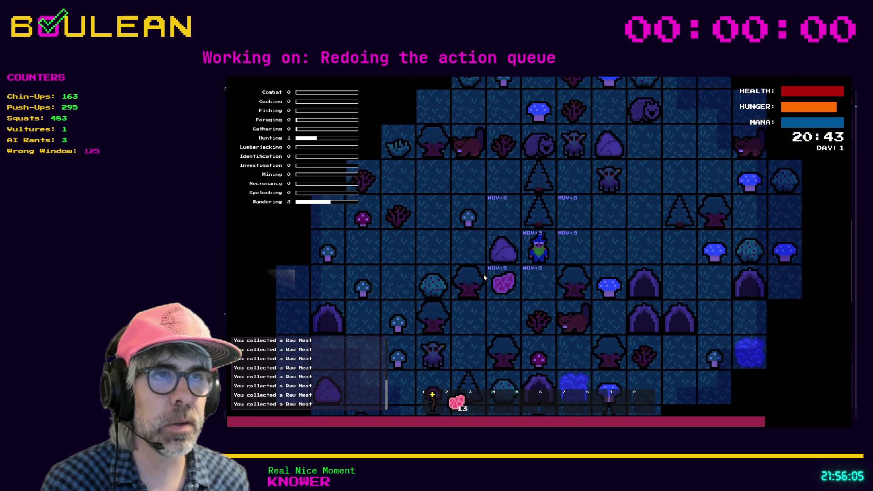
key(Left)
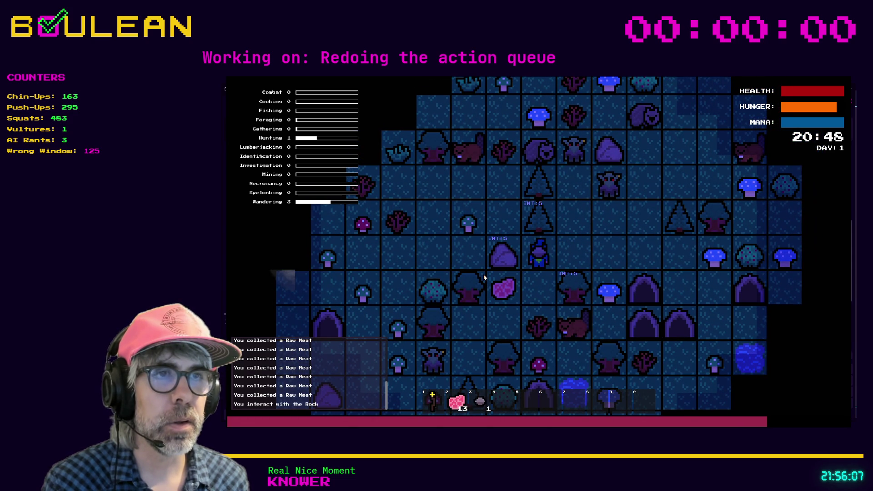
key(Left)
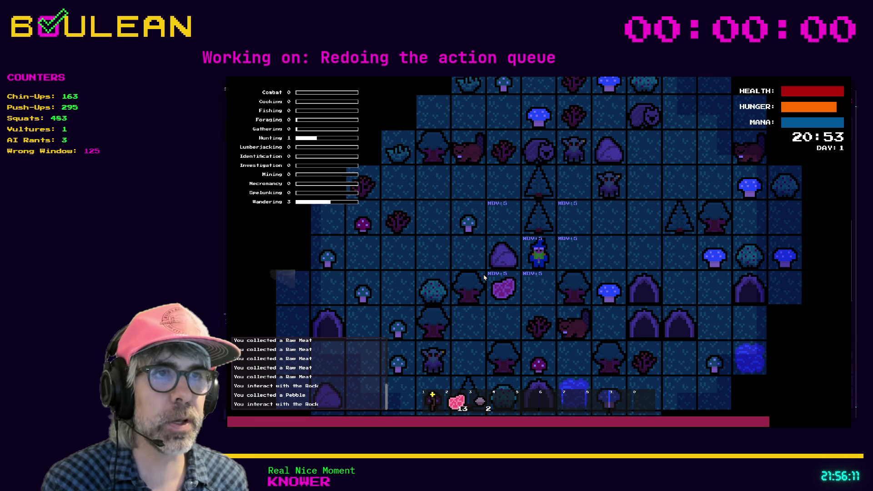
- Walk around to the goblin, then attack the goblin and the gravestone
key(Right)
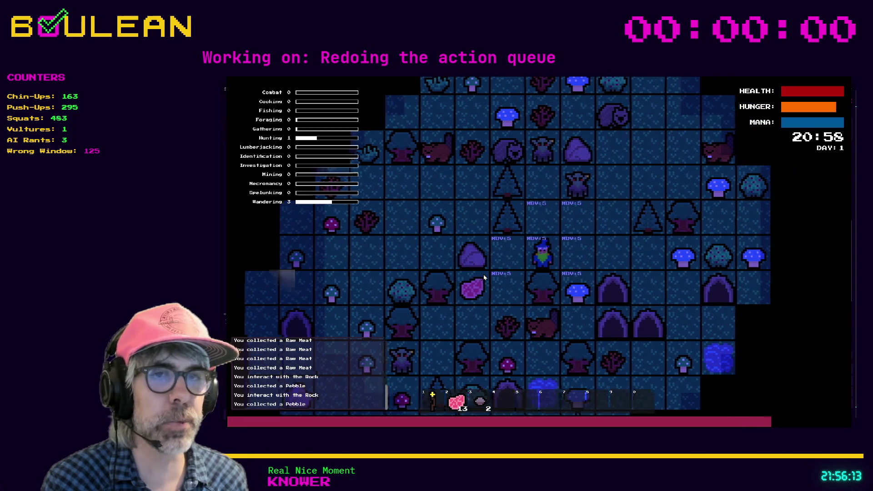
key(Right)
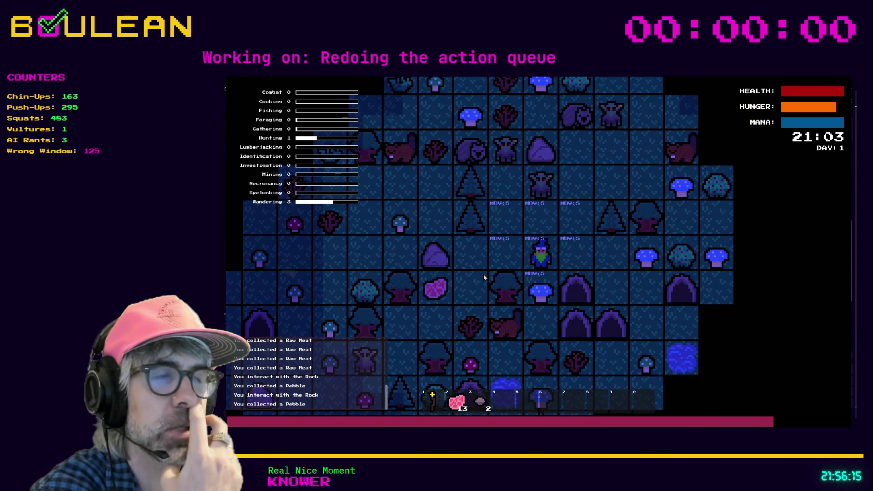
key(Right)
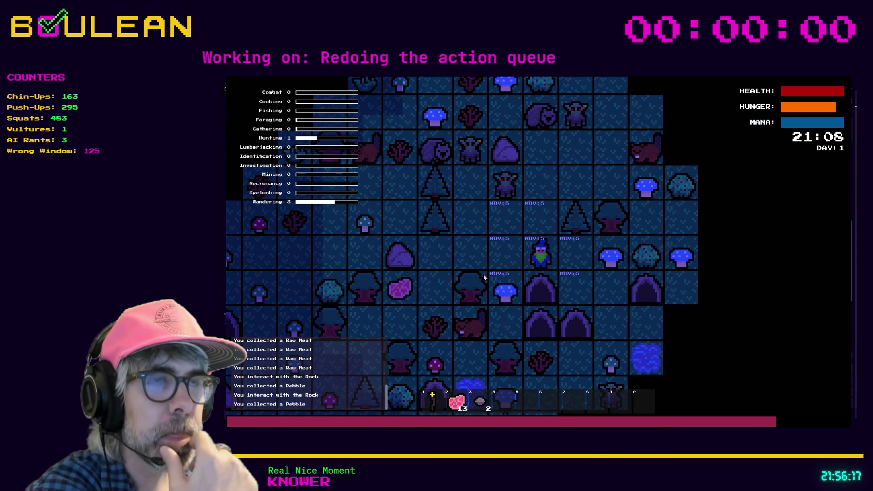
key(Up)
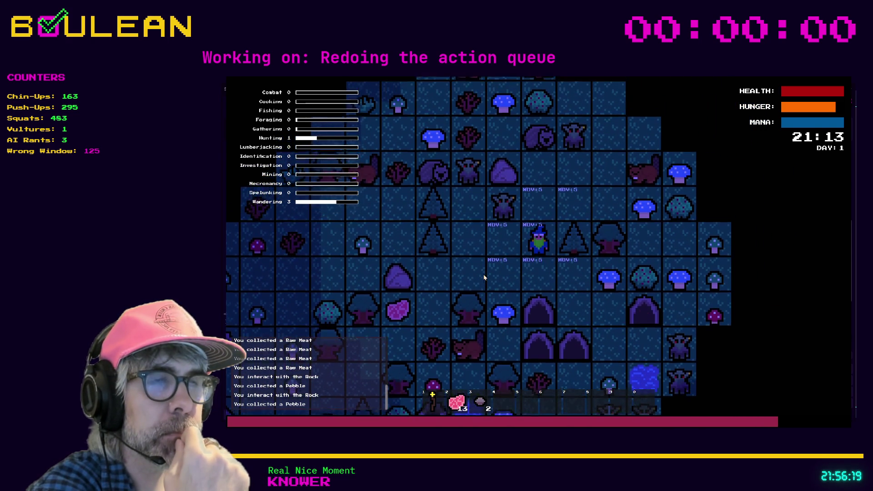
key(Left)
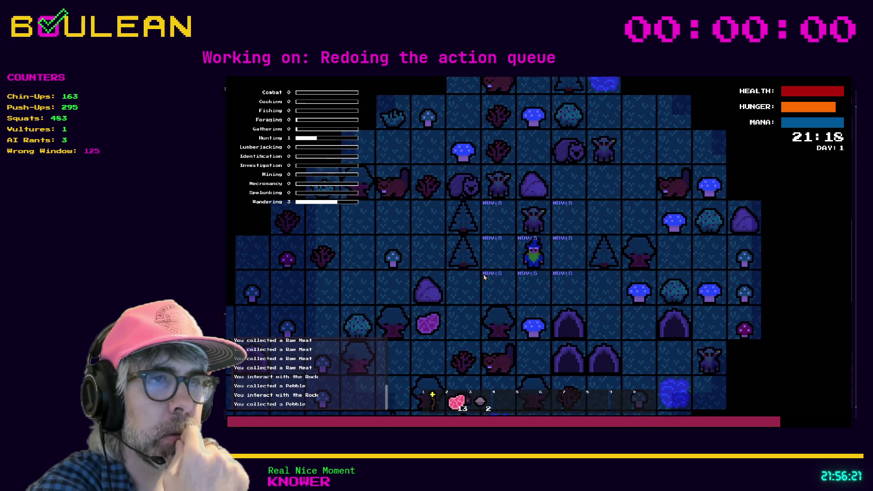
key(Left)
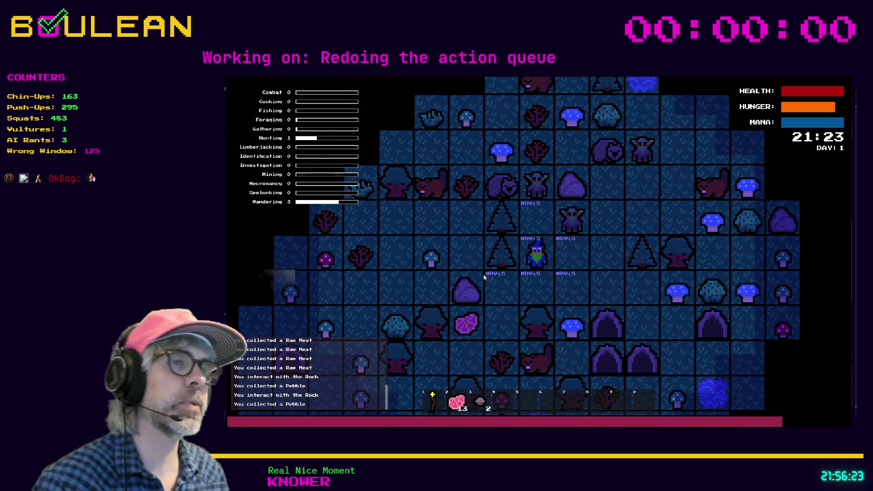
key(Up)
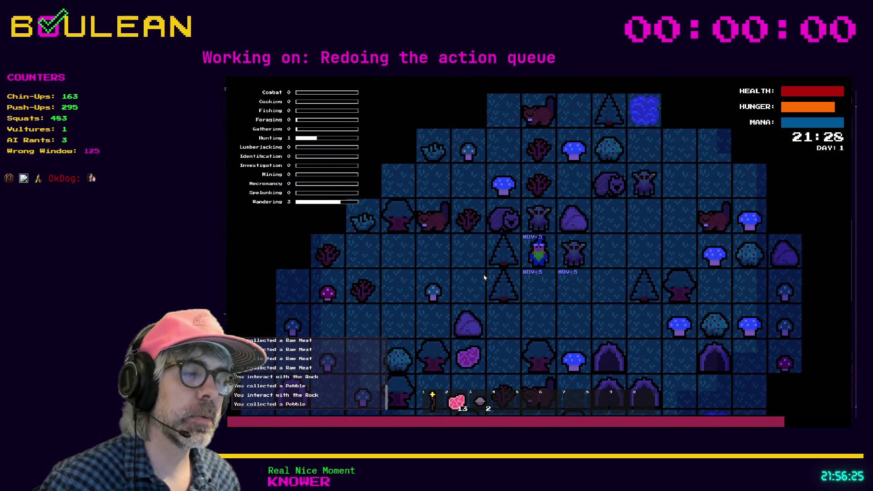
key(Right)
key(Right)
key(Right)
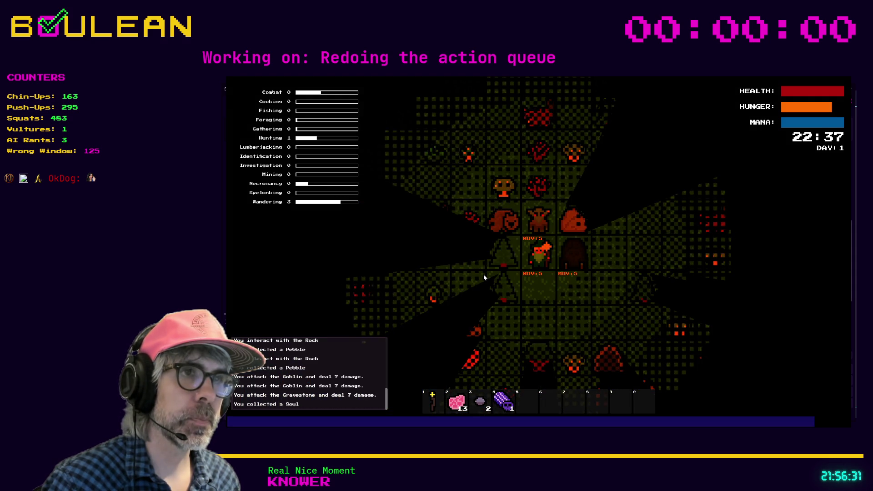
- Attack the gravestone, the goblin twice, the gravestone again, and the wombat twice
key(Right)
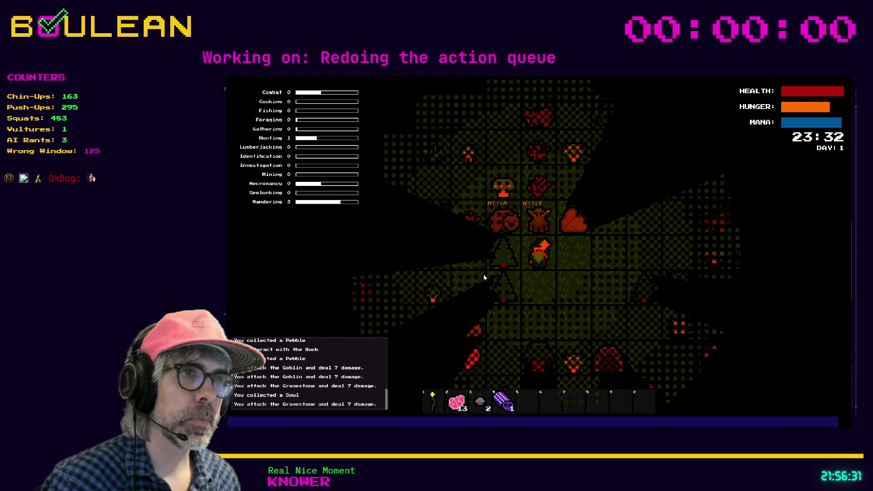
key(Right)
key(Right)
key(Right)
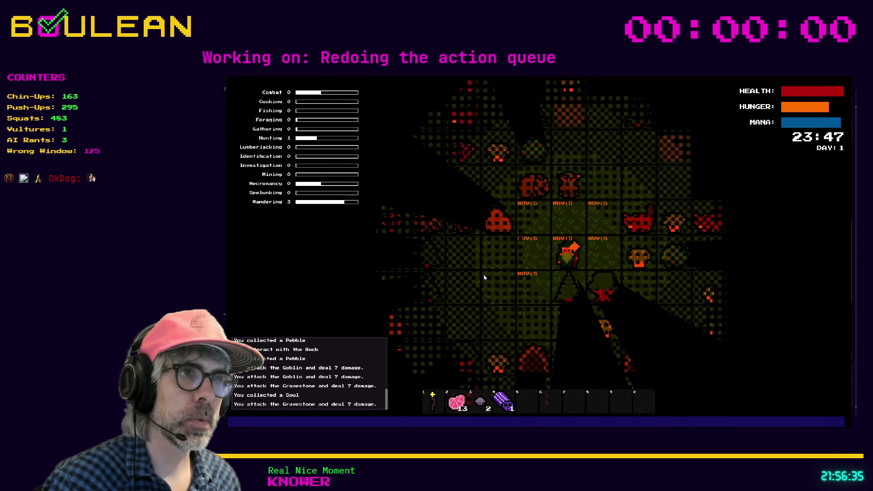
key(Up)
key(Up)
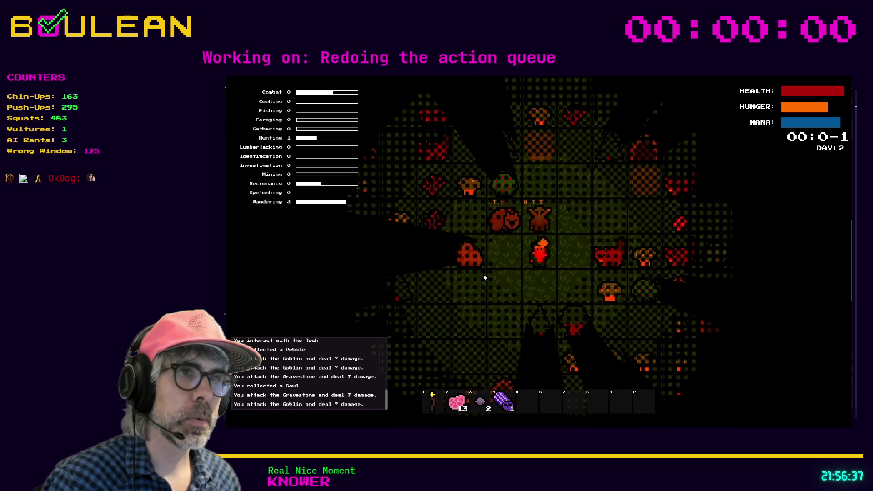
key(Up)
key(Up)
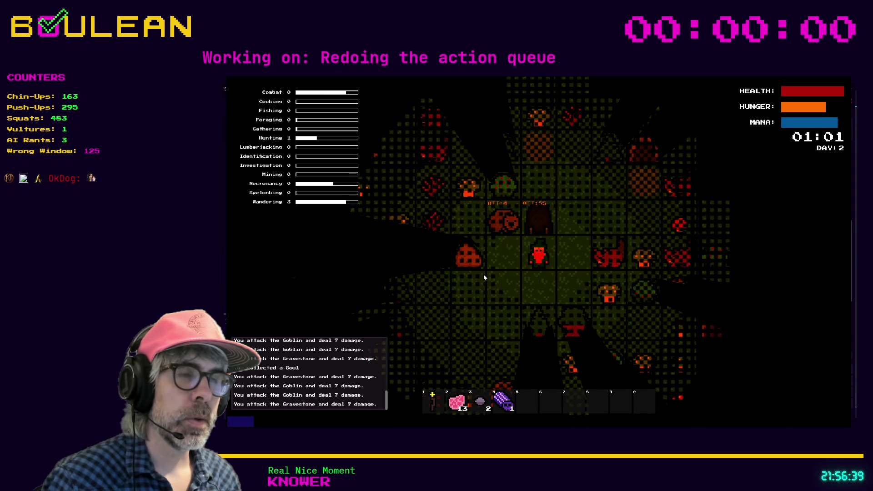
key(Up)
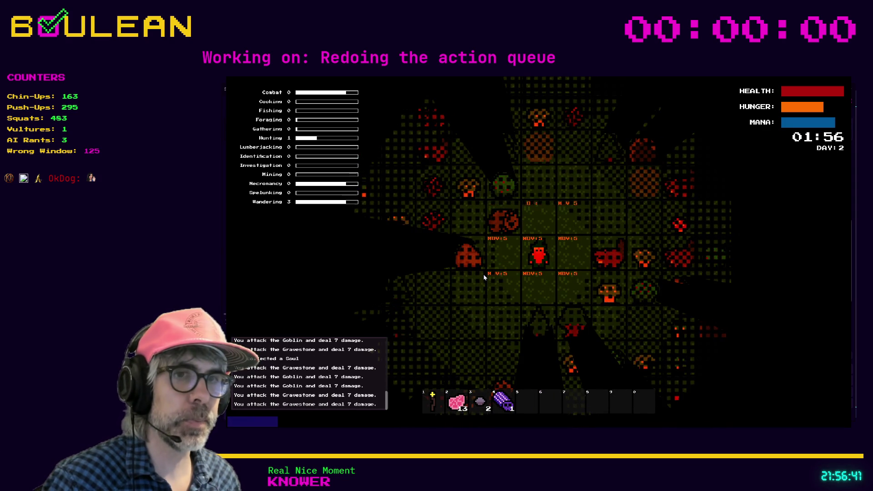
key(Up)
key(Left)
key(Left)
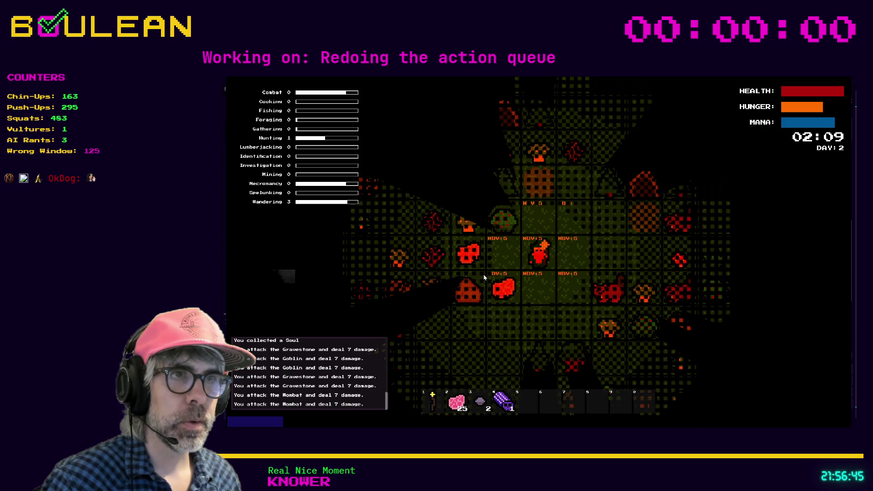
- Step onto the meat to collect it and move toward the other meats
key(Down)
key(Left)
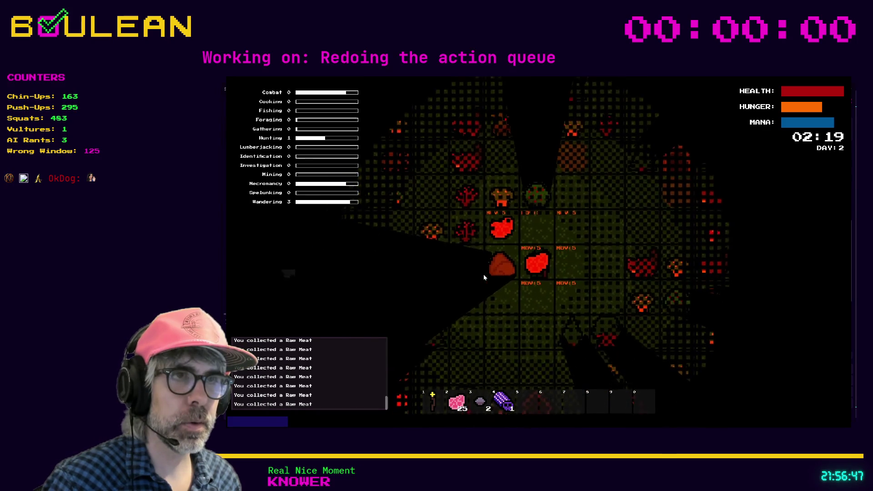
key(Up)
key(Left)
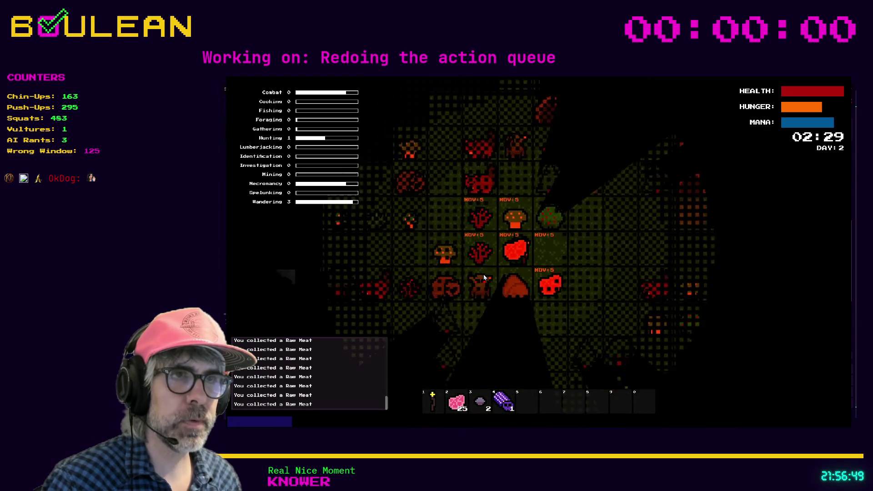
key(Left)
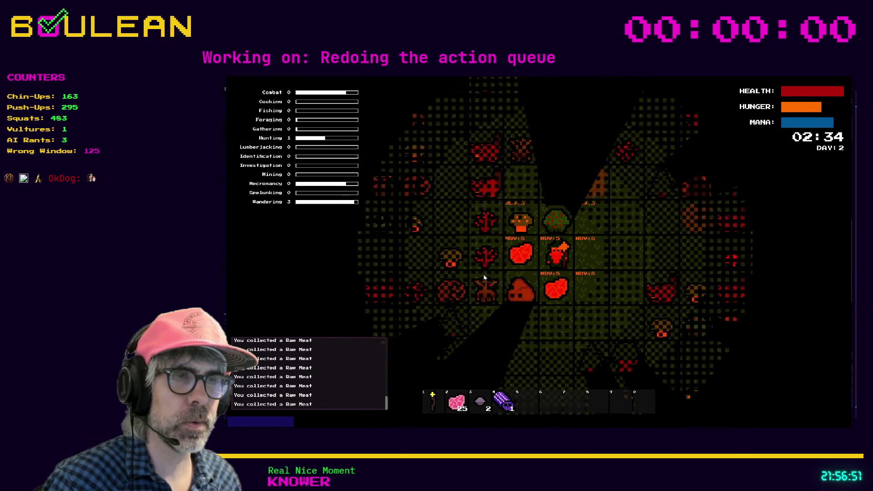
- Drop a Raw Meat on the tile east, move beside the meats, and stop the game with F8
key(d)
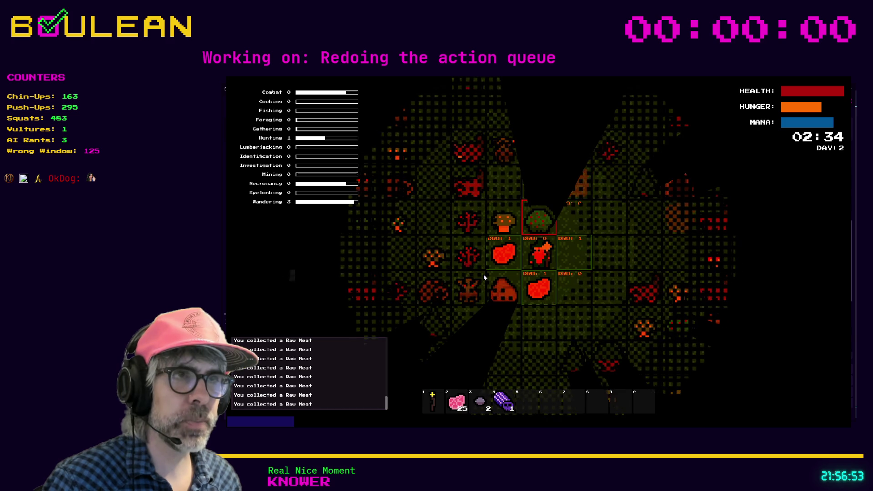
key(Right)
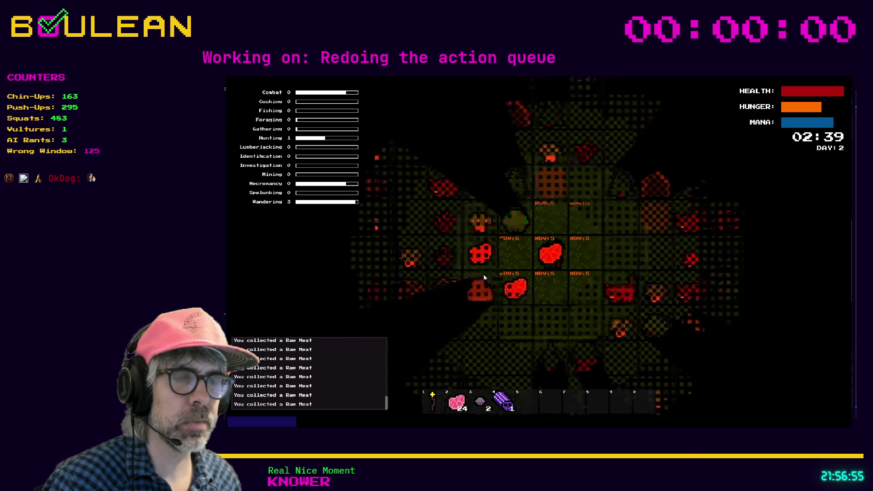
key(Down)
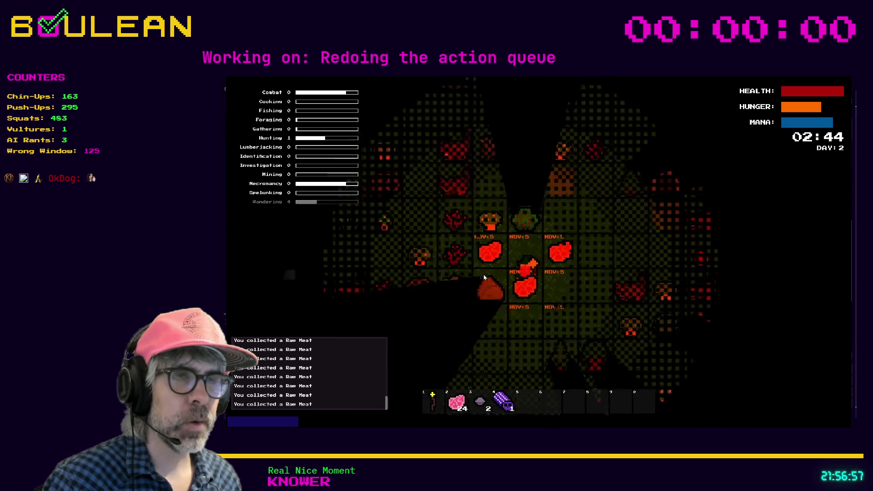
key(Down)
key(Up)
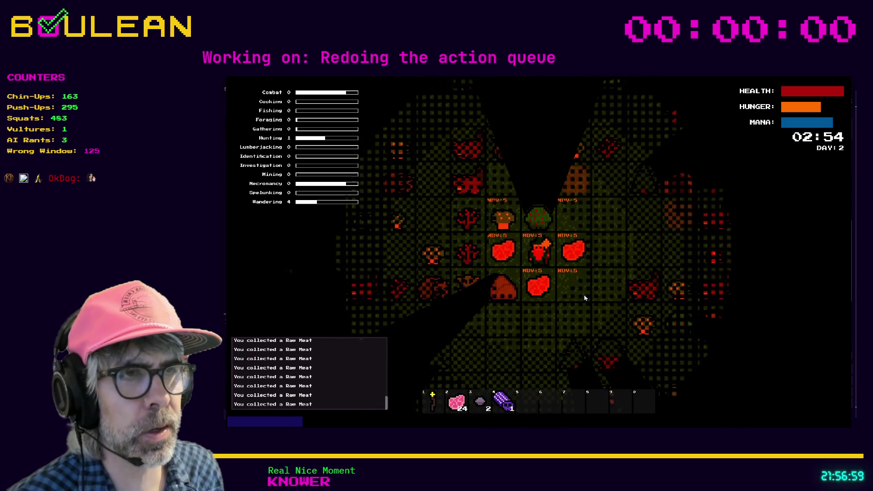
key(F8)
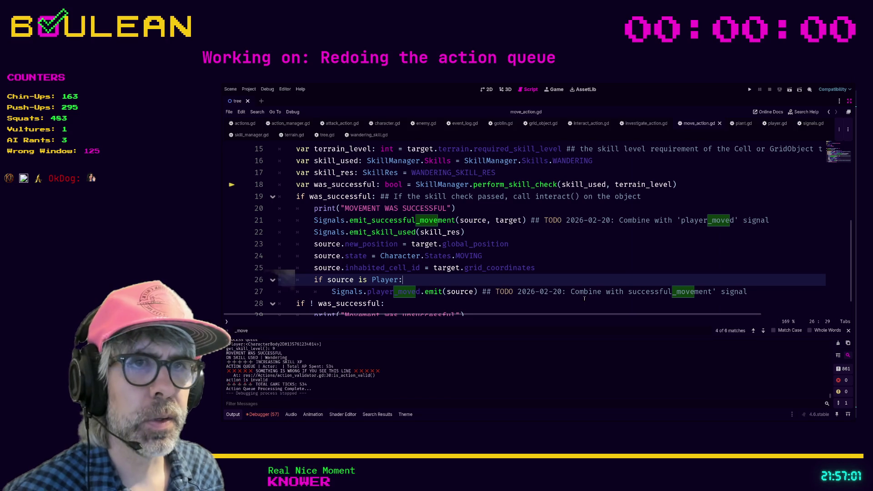
- Open a new line under line 27's player_moved emit, then bring up player.gd's _move function
scroll(508, 268, up, 1)
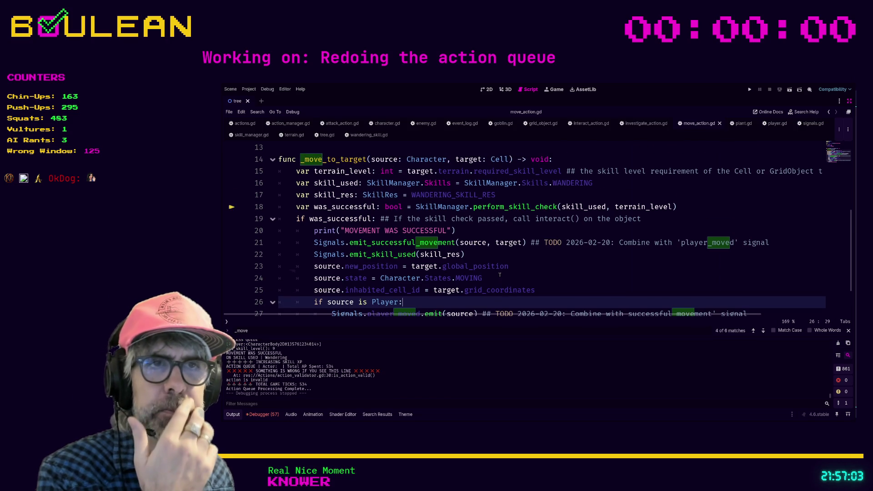
scroll(501, 273, down, 2)
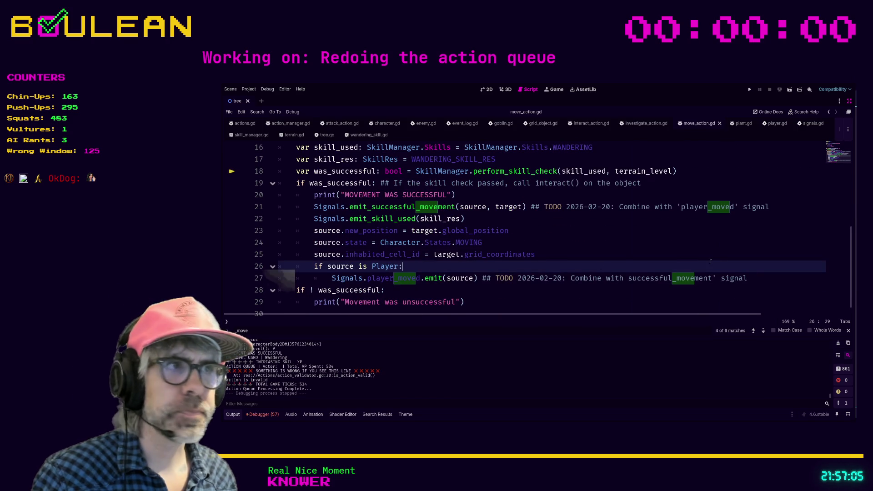
click(751, 280)
key(Return)
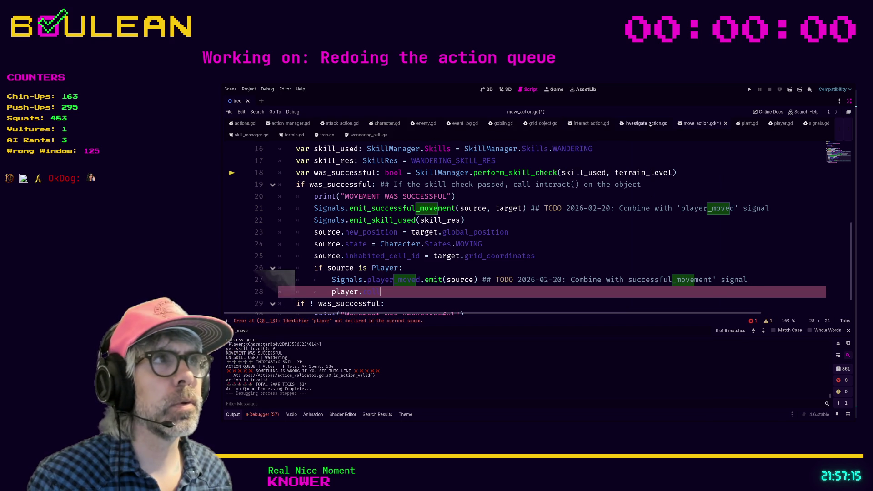
click(777, 124)
click(597, 241)
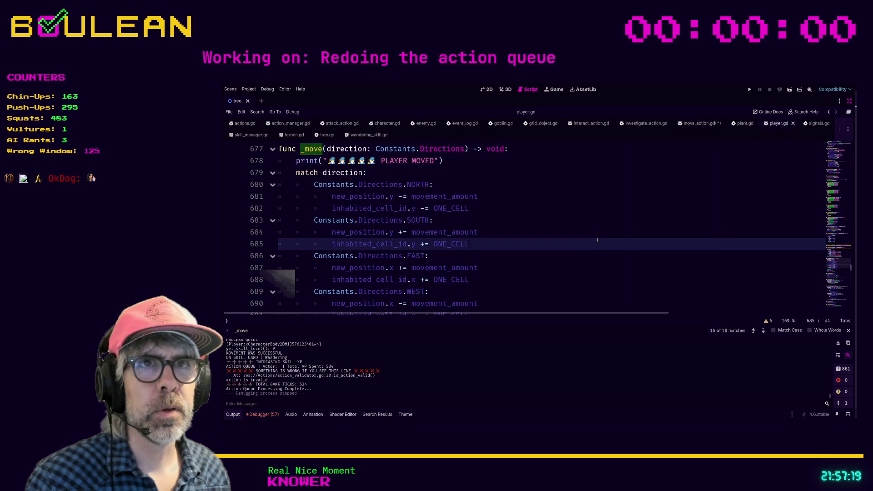
- Inspect the _process_drops() call on line 692 and select player_moved.emit(self) on line 694
scroll(598, 239, down, 2)
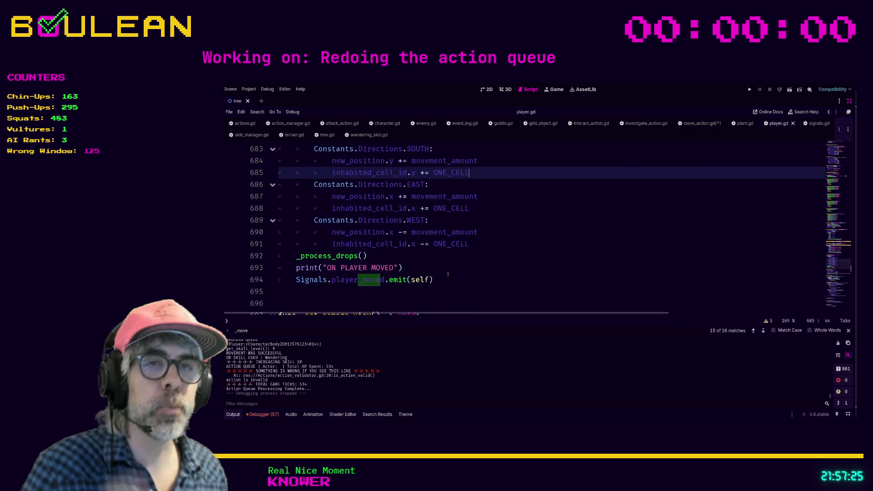
click(405, 260)
key(shift+Home)
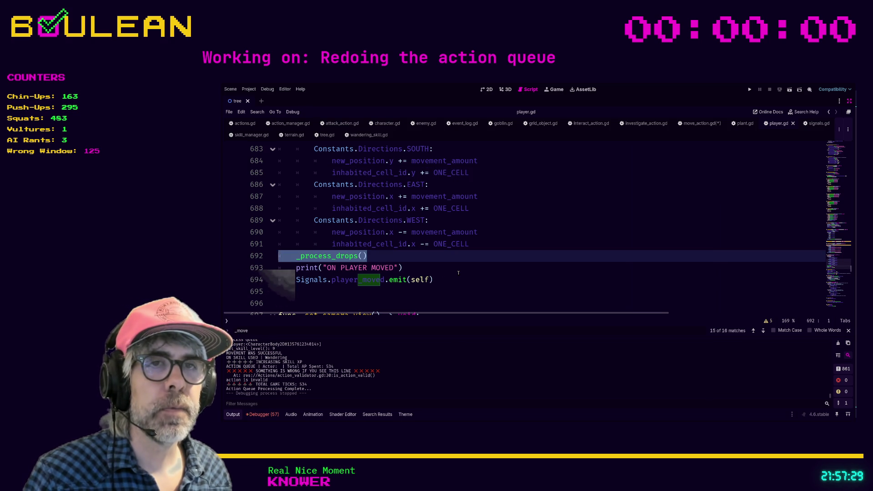
click(381, 259)
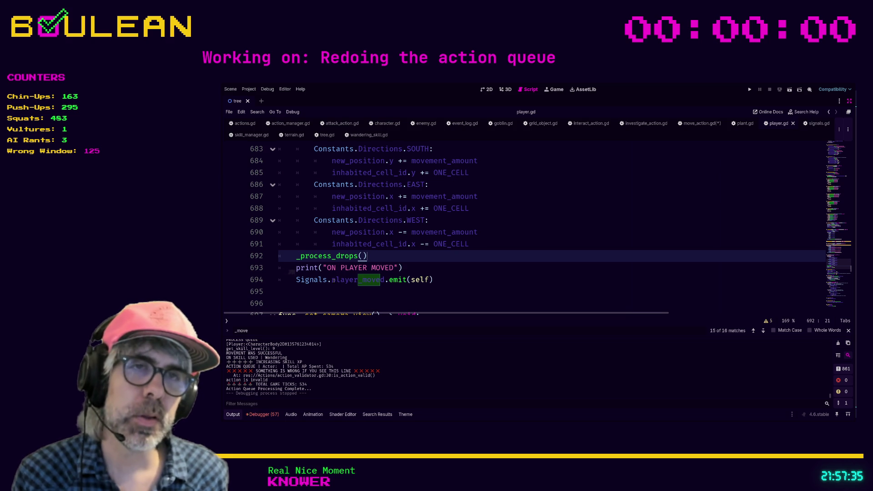
click(334, 280)
drag(351, 281, 434, 279)
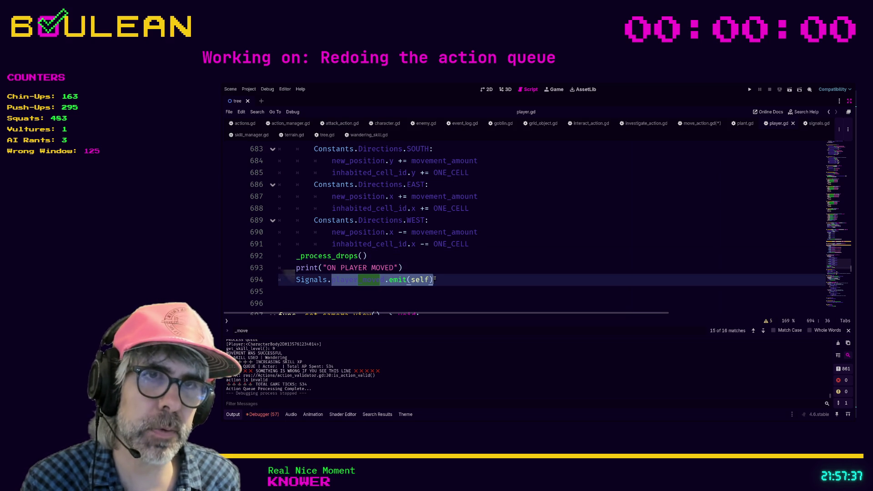
scroll(384, 266, up, 3)
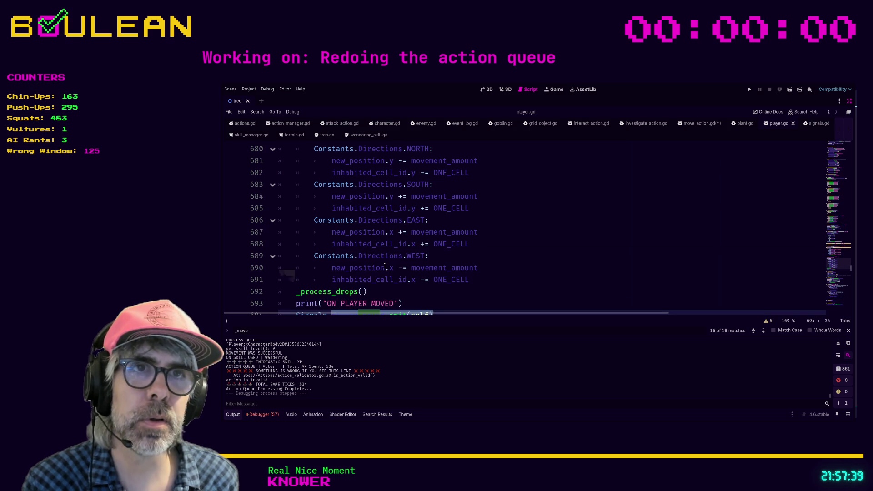
scroll(385, 266, down, 3)
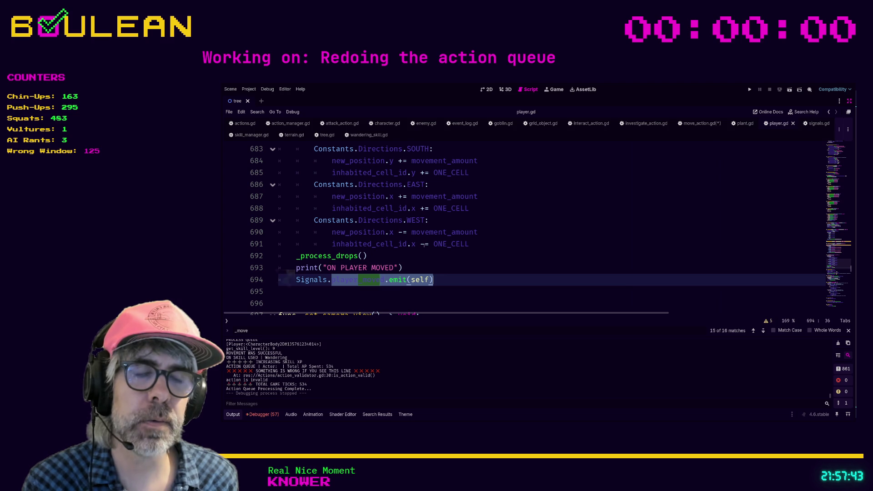
- Jump to the _process_drops definition and add a blank line above it
ctrl+click(337, 256)
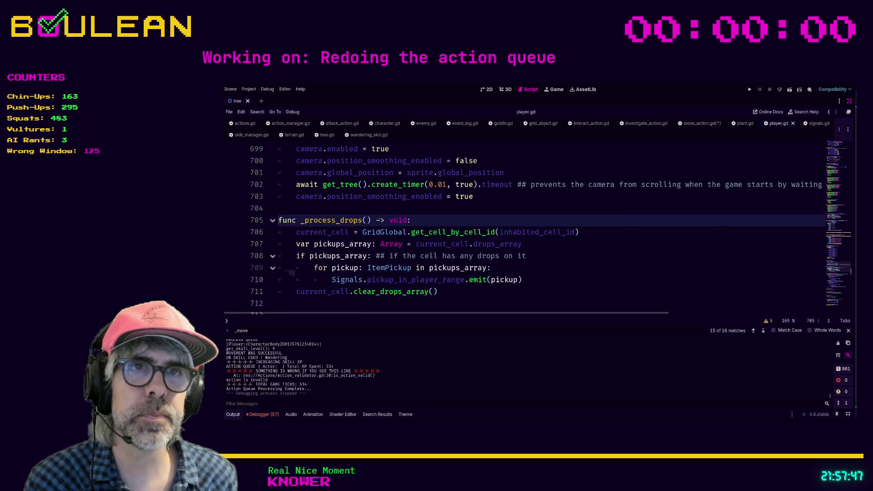
click(360, 208)
key(Return)
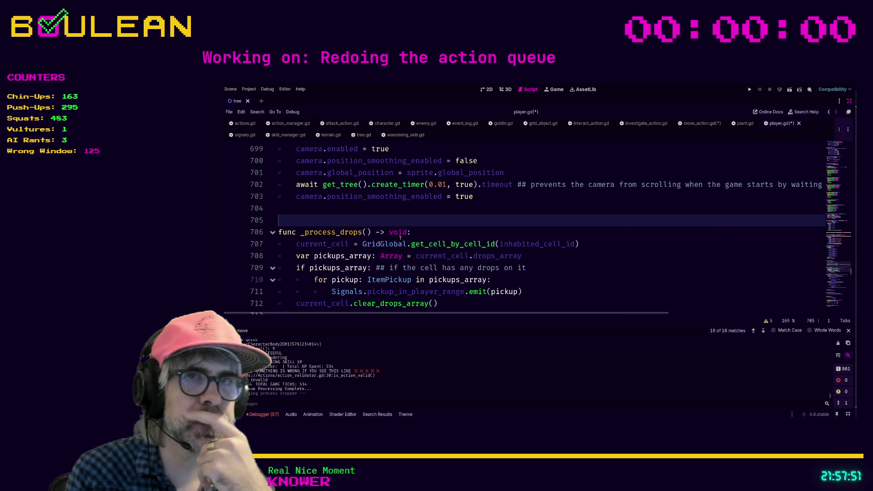
- Search player.gd for '_on_player' to check for an existing handler
scroll(812, 149, up, 20)
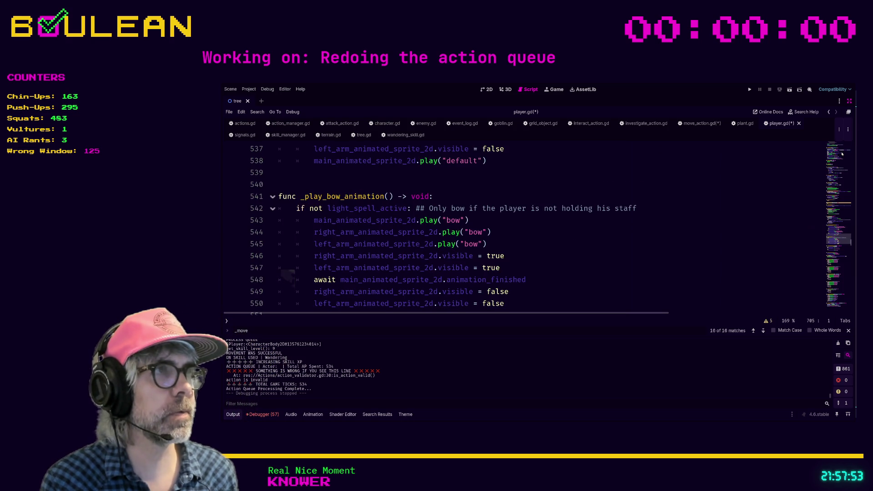
scroll(687, 178, up, 2)
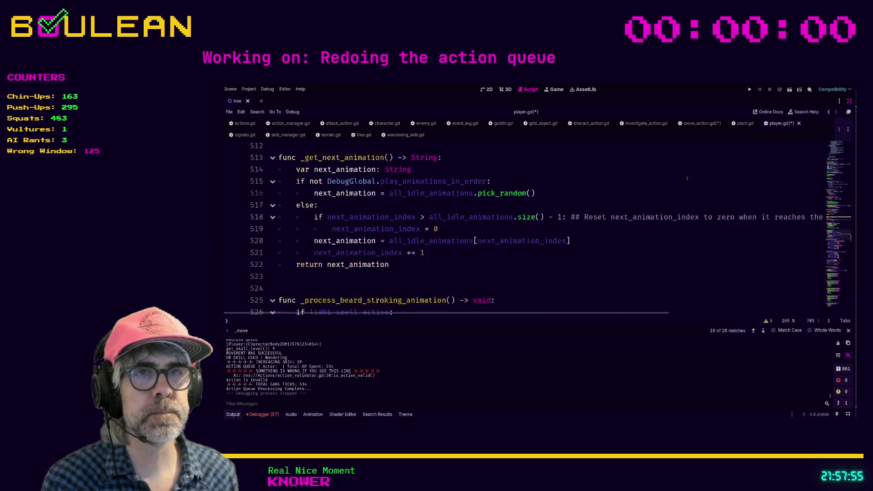
scroll(687, 179, down, 2)
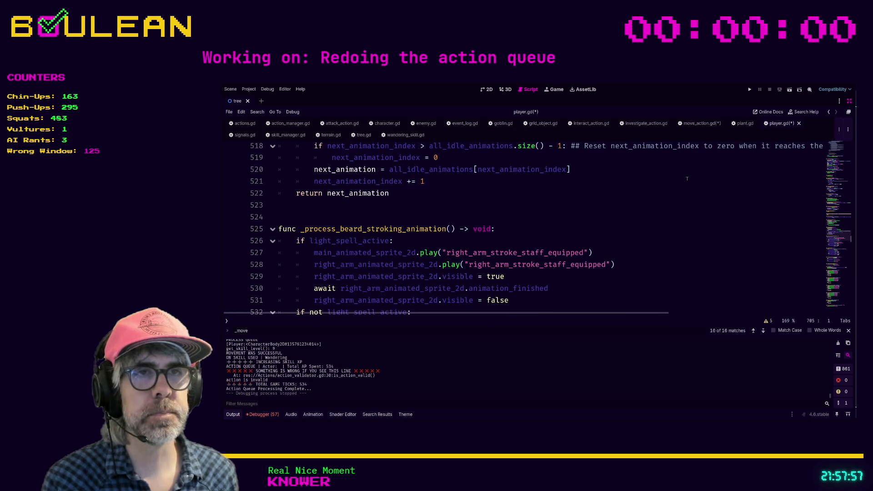
click(667, 196)
key(ctrl+f)
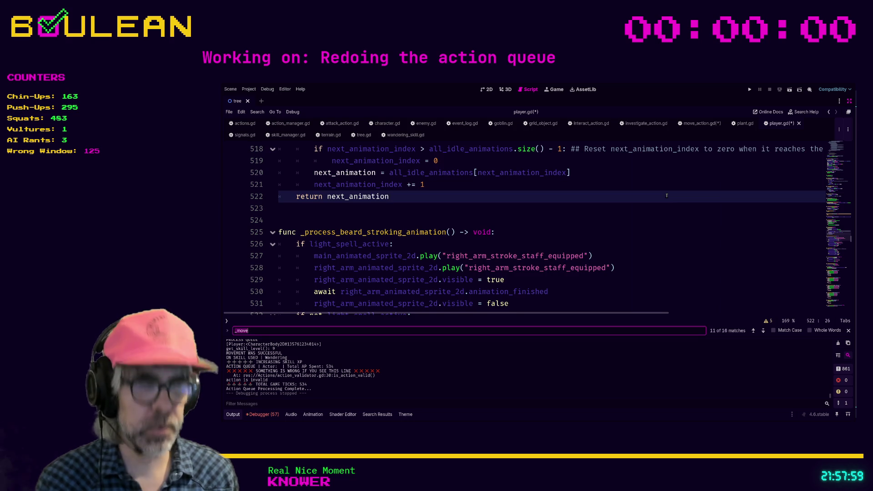
text(_on_player)
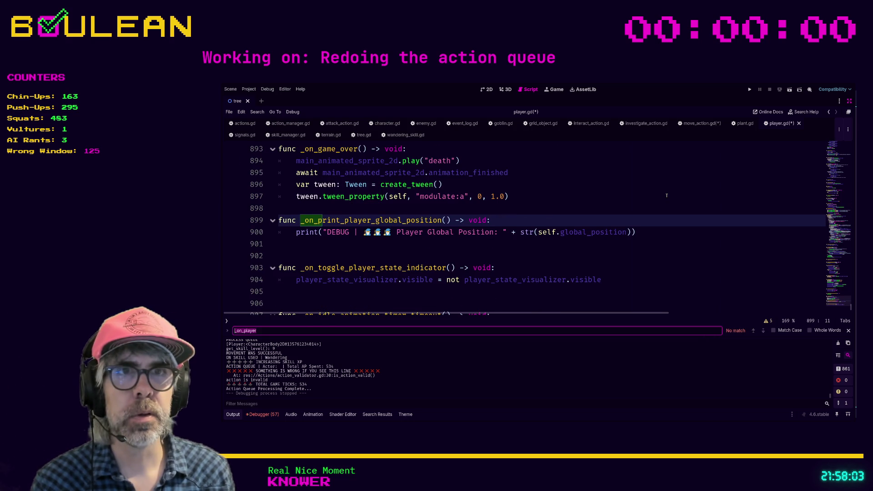
- Return near _on_game_over and make room on line 892 for a new function
click(542, 192)
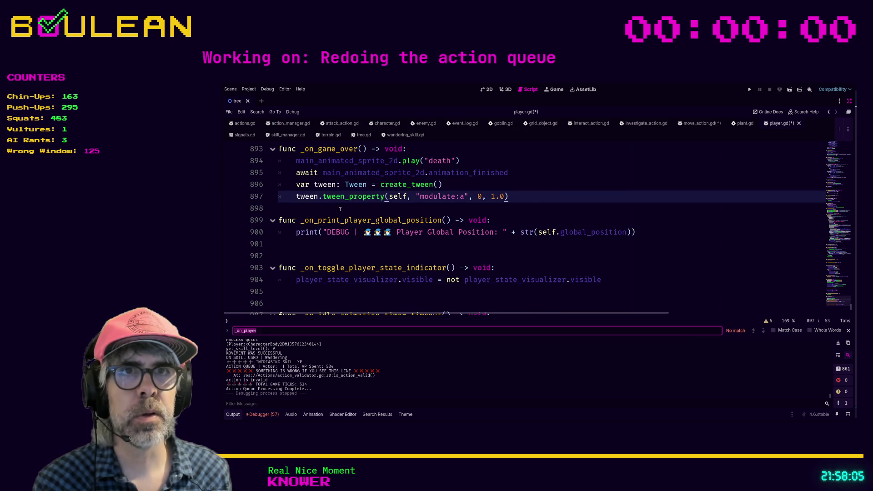
scroll(335, 206, up, 2)
click(319, 204)
key(Return)
key(Return)
key(Return)
- Write func _on_player_moved() with a _process_drops() call in its body
key(Up)
key(Up)
key(Up)
key(Return)
text(func _)
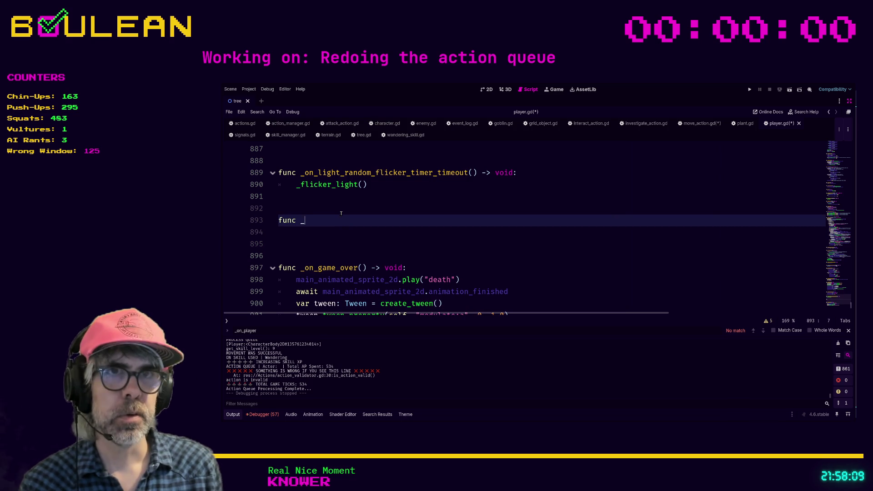
text(on_player_moved() -> void:)
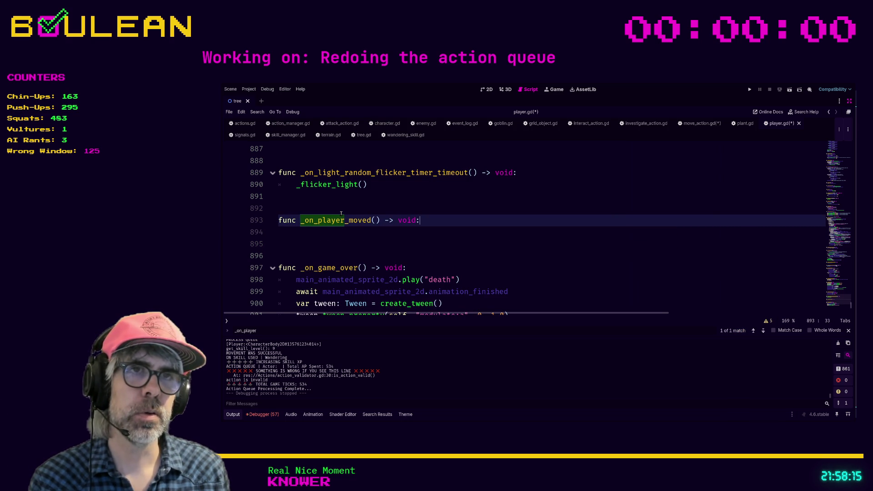
key(Return)
text(proc)
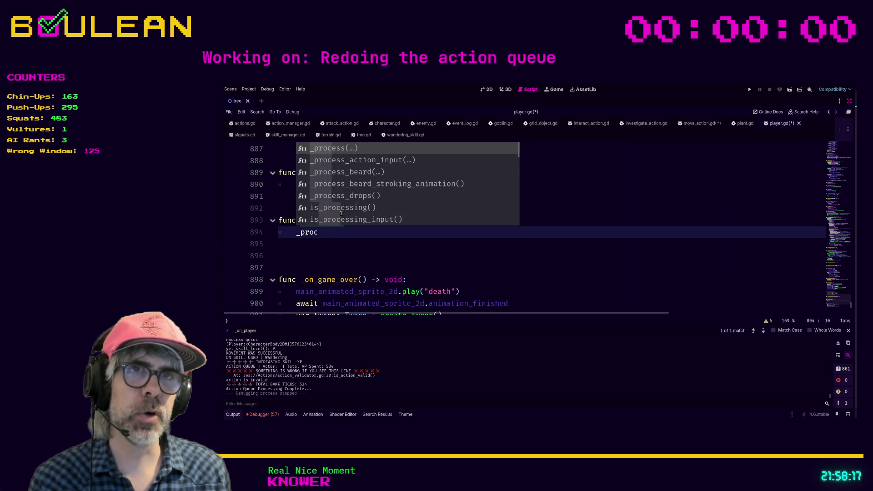
text(ess_drops()
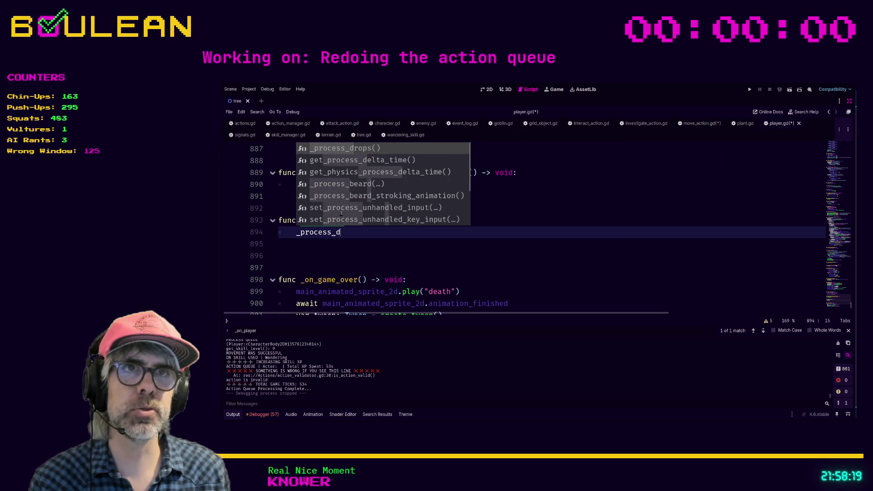
key(Return)
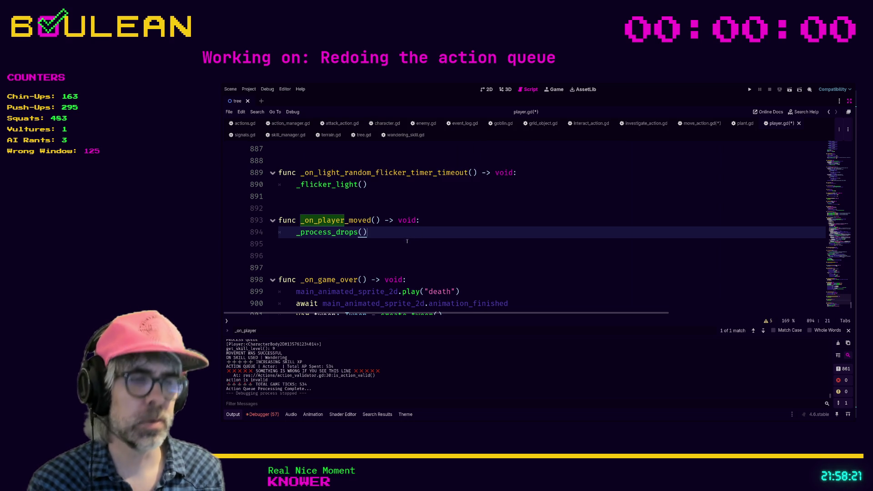
- In _ready, connect Signals.player_moved to _on_player_moved below the game_over connection
key(ctrl+f)
text(_ready)
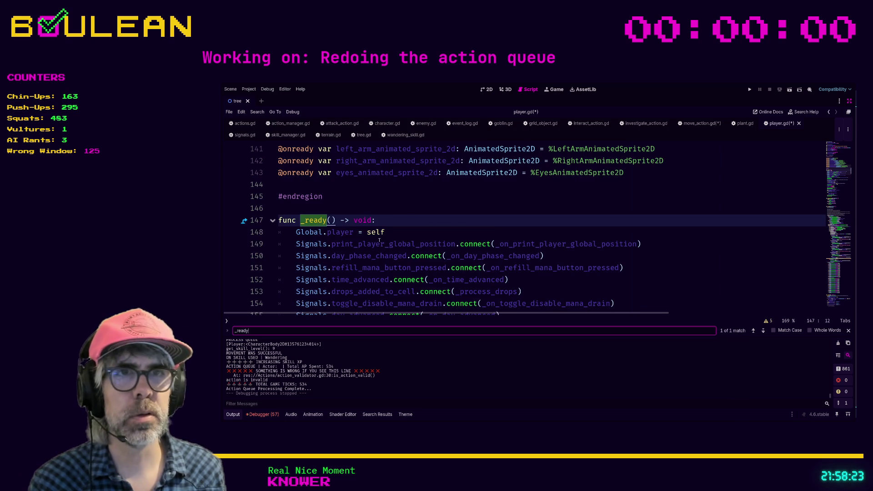
scroll(388, 240, down, 2)
click(501, 257)
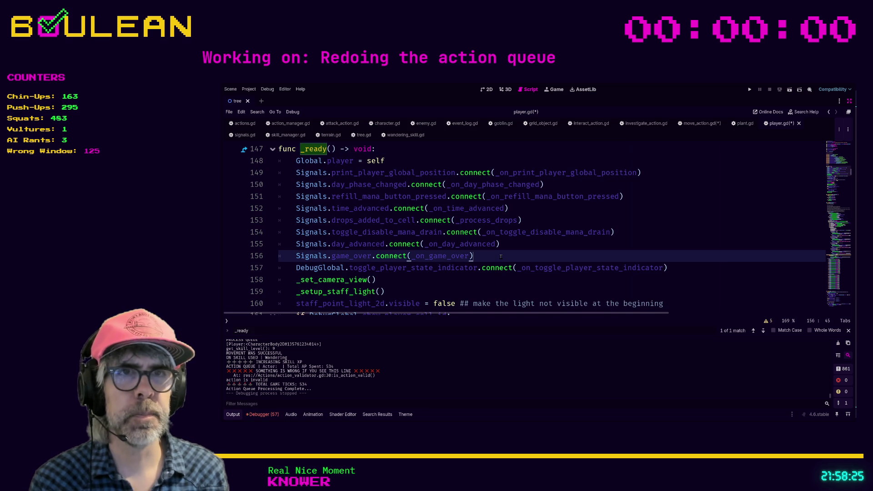
key(Return)
text(player)
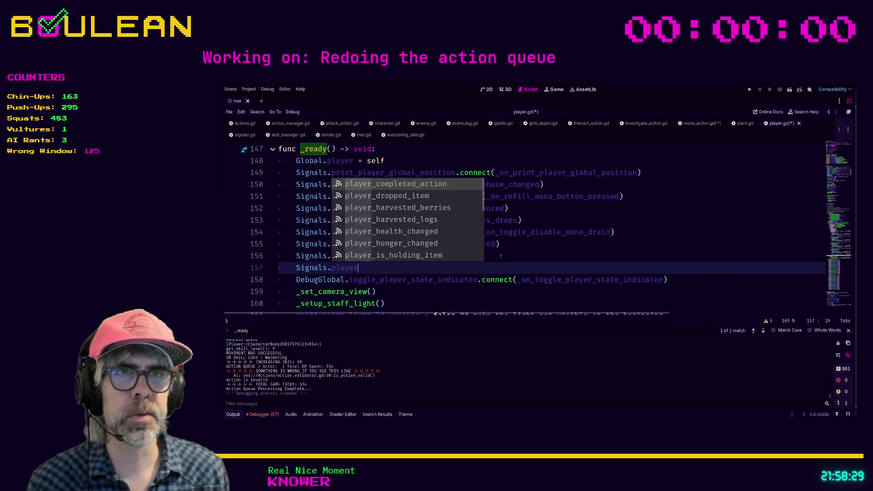
text(_mo)
key(Return)
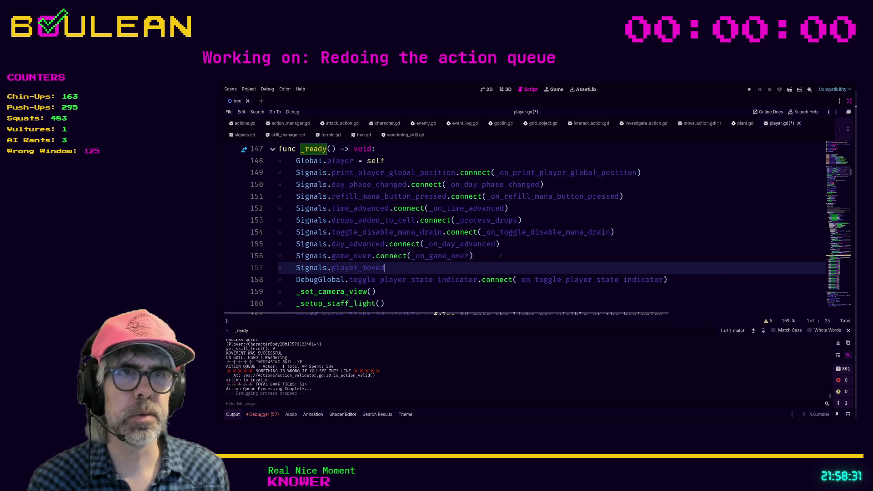
text(_on)
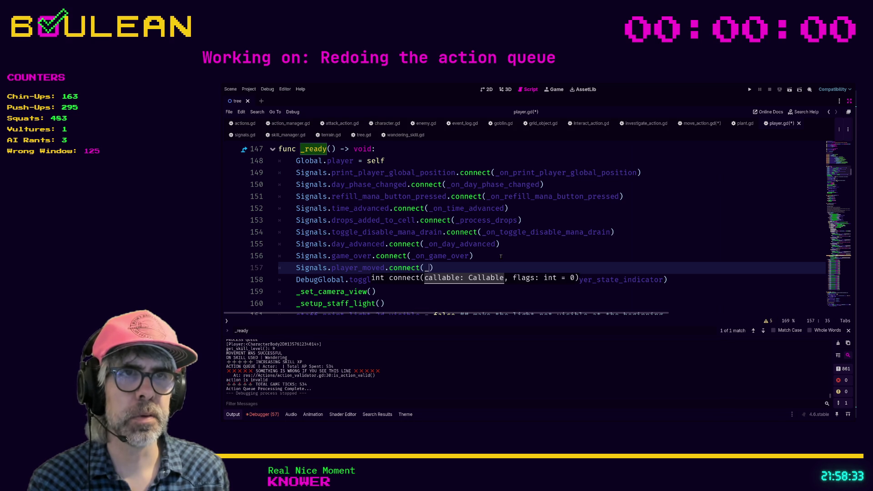
text(_player_)
key(Return)
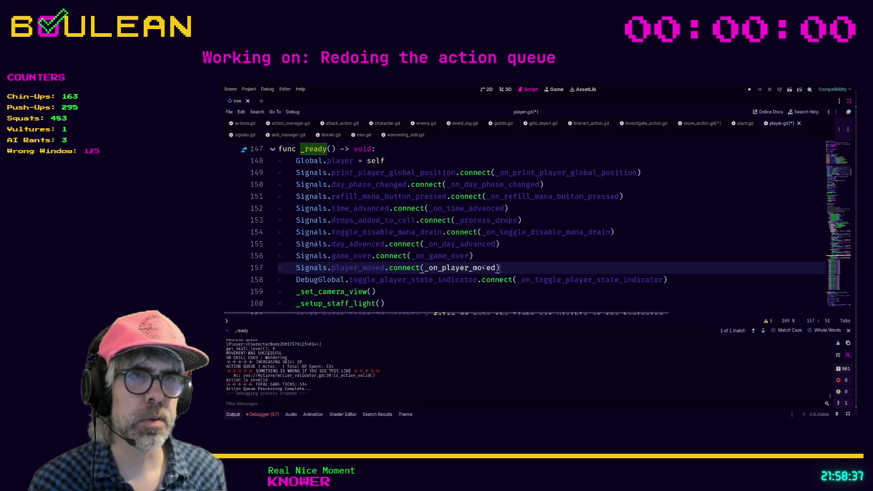
click(537, 255)
ctrl+click(468, 269)
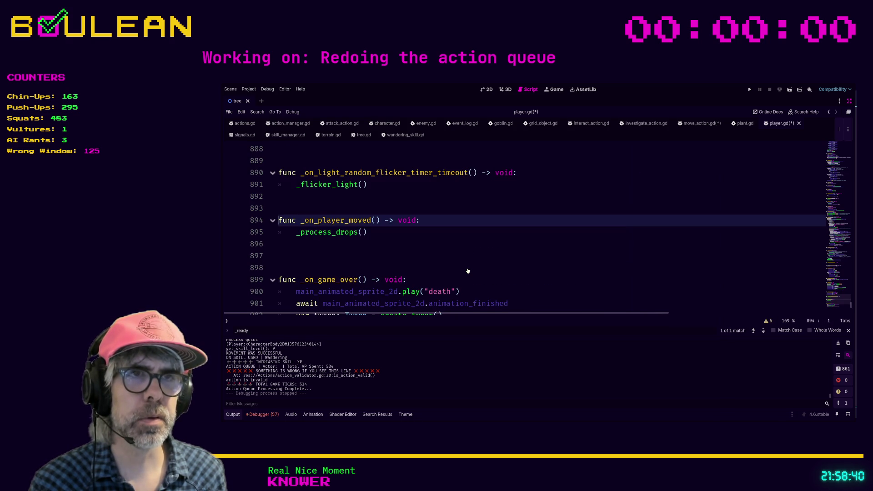
click(376, 256)
- Save player.gd and clear the stray 'player.' text on line 28 of move_action.gd
key(ctrl+s)
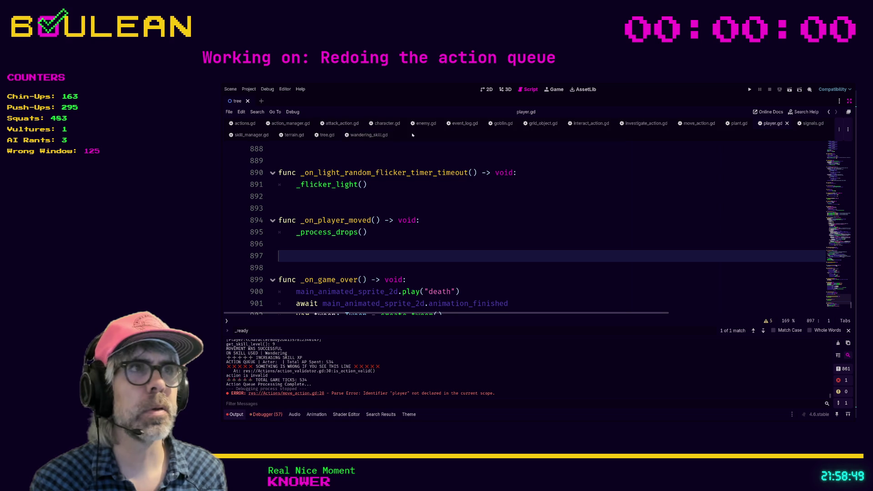
click(699, 123)
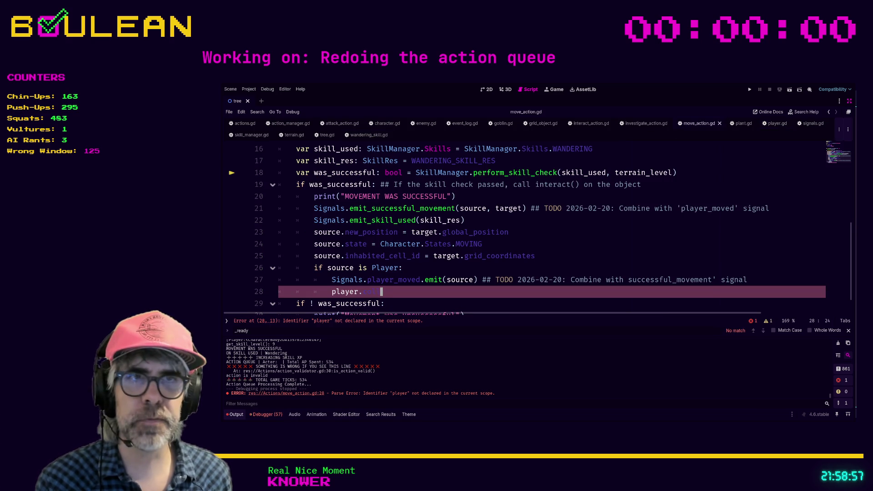
key(BackSpace)
key(BackSpace)
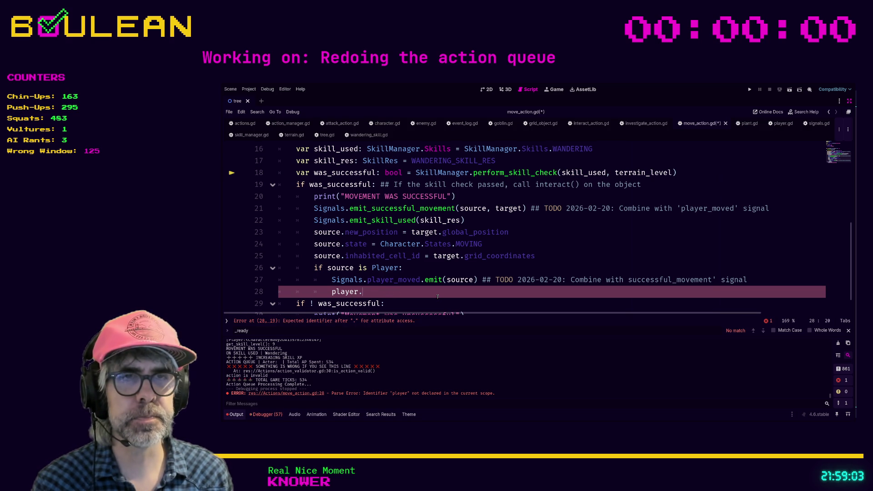
key(shift+Home)
key(shift+Home)
key(BackSpace)
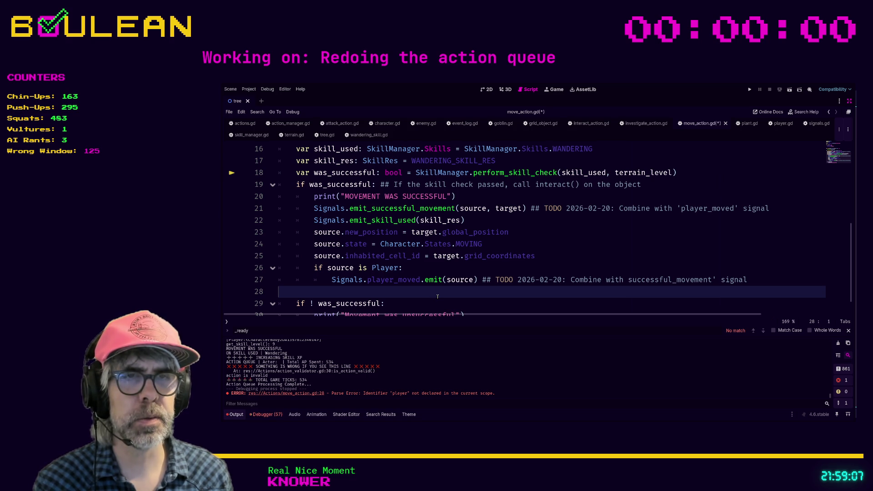
- Remove the empty line 28, save move_action.gd, and run the game
key(BackSpace)
key(Up)
key(ctrl+s)
key(F5)
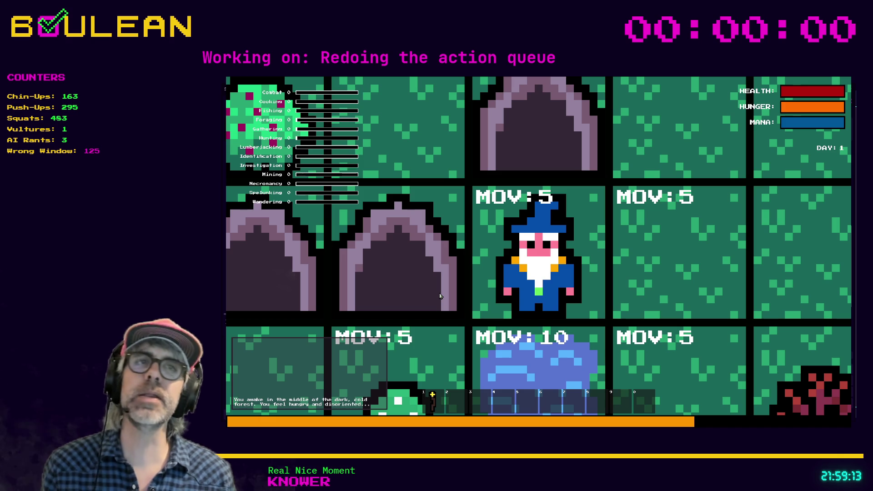
- Walk the wizard right and down, interact with the sapling, and forage the red mushroom
scroll(441, 296, down, 3)
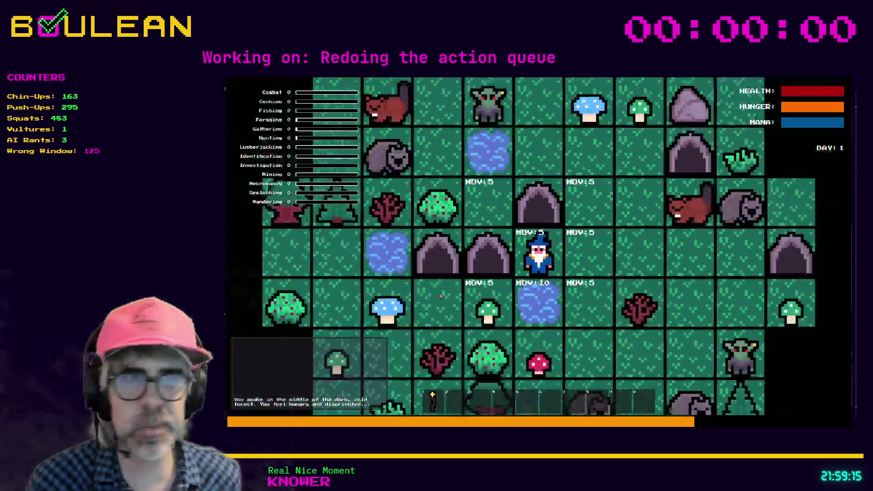
key(Right)
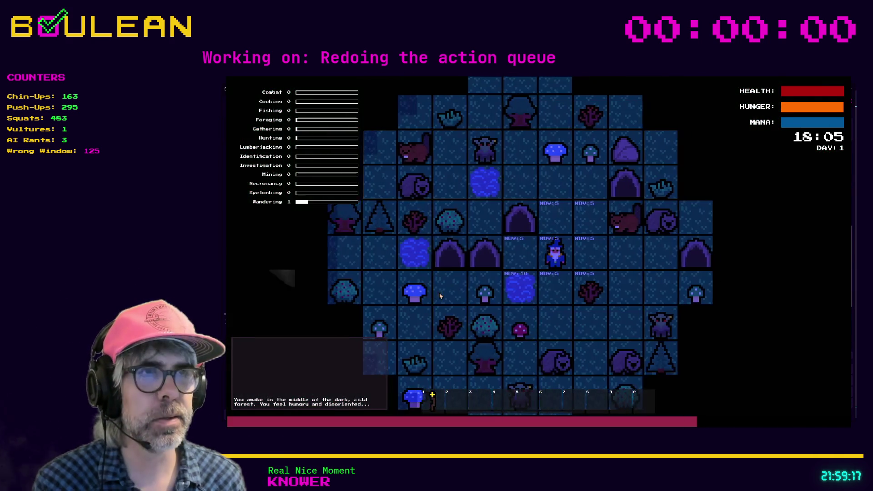
key(Down)
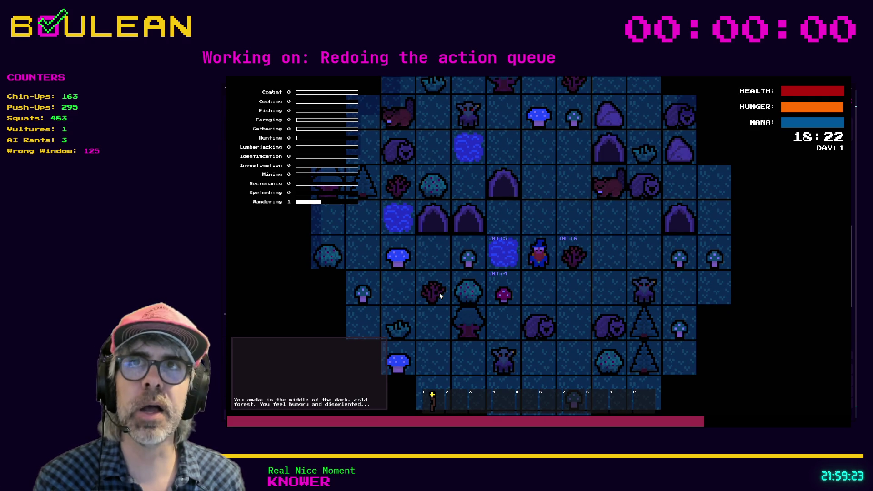
key(Right)
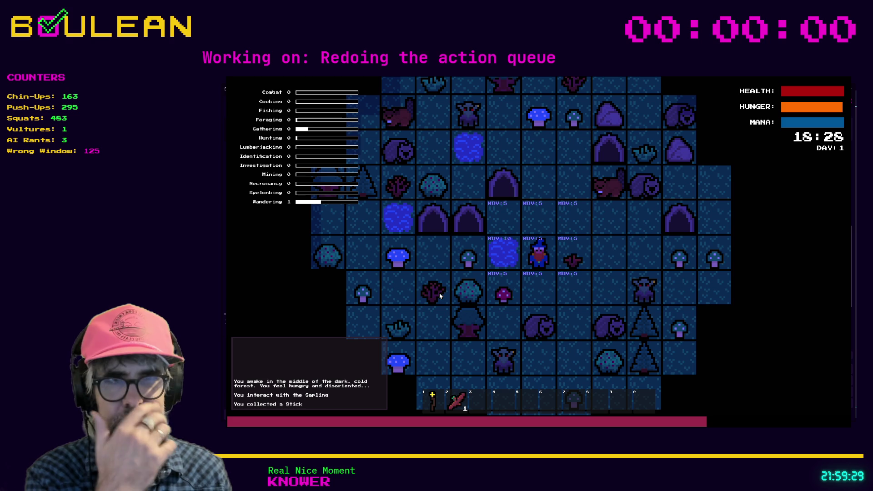
key(Down)
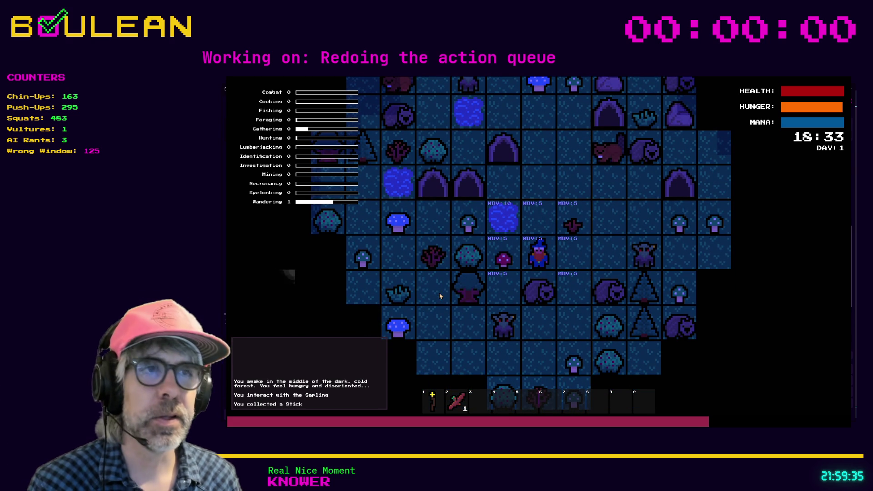
key(Left)
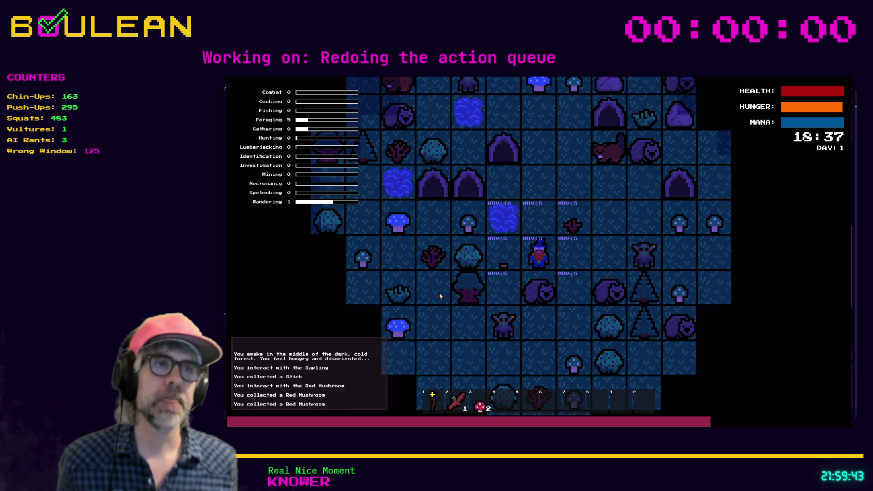
- Kill the wombat with two attacks, step onto its raw meat, then stop the game
key(Down)
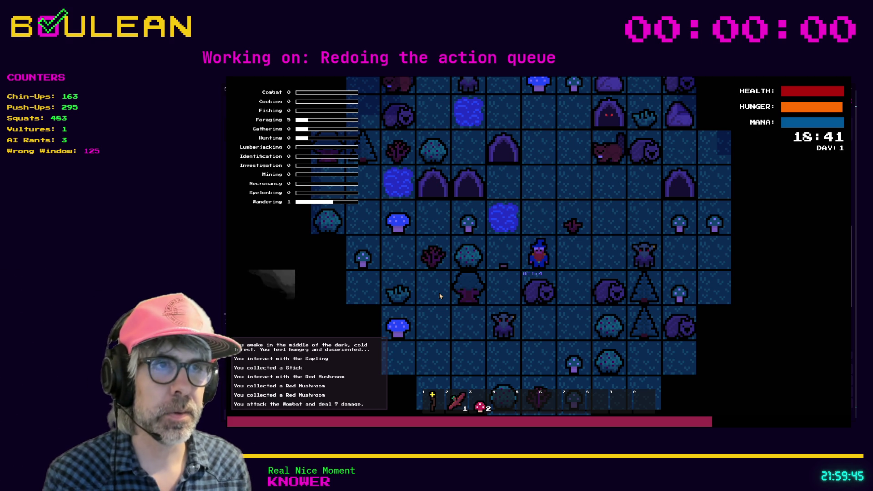
key(Down)
key(Down)
key(Right)
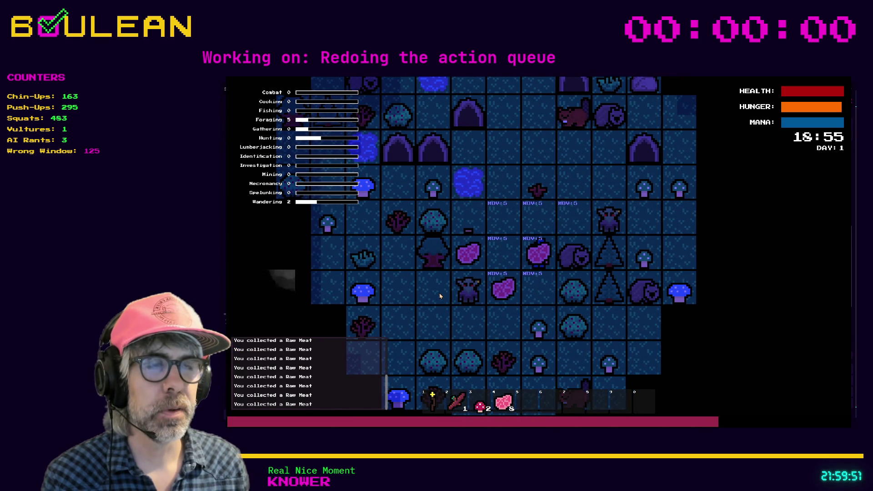
key(Left)
key(Down)
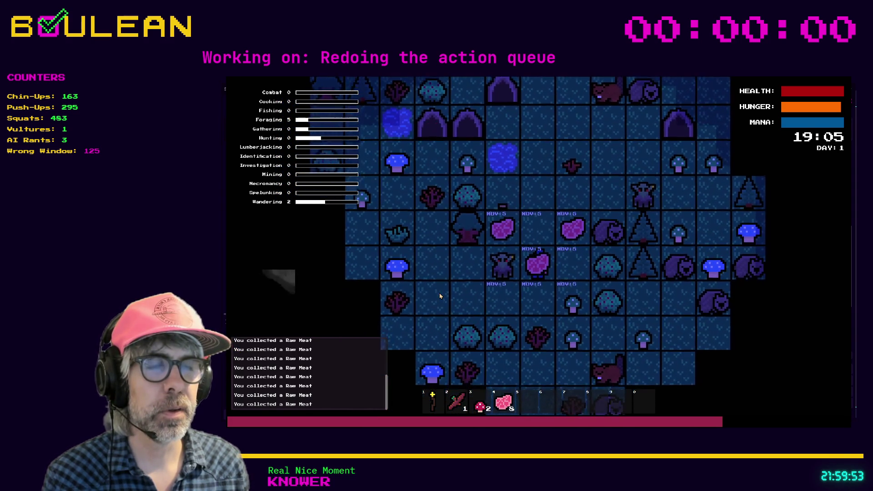
key(Up)
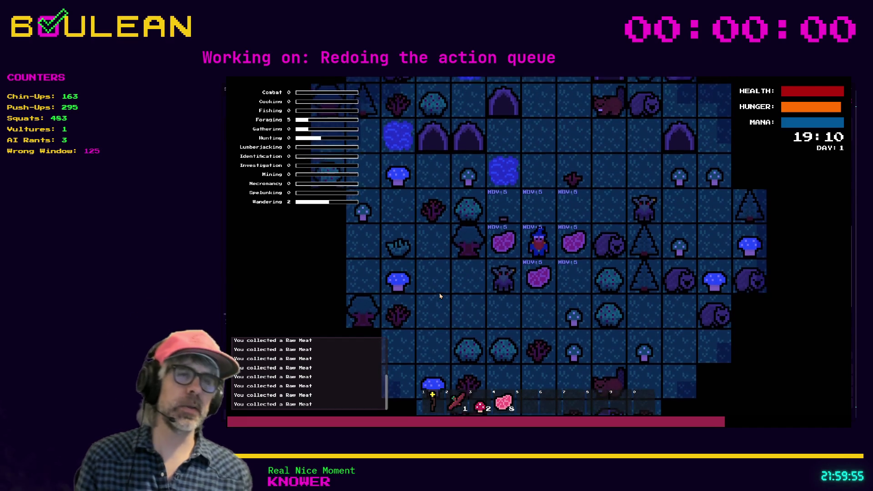
key(Left)
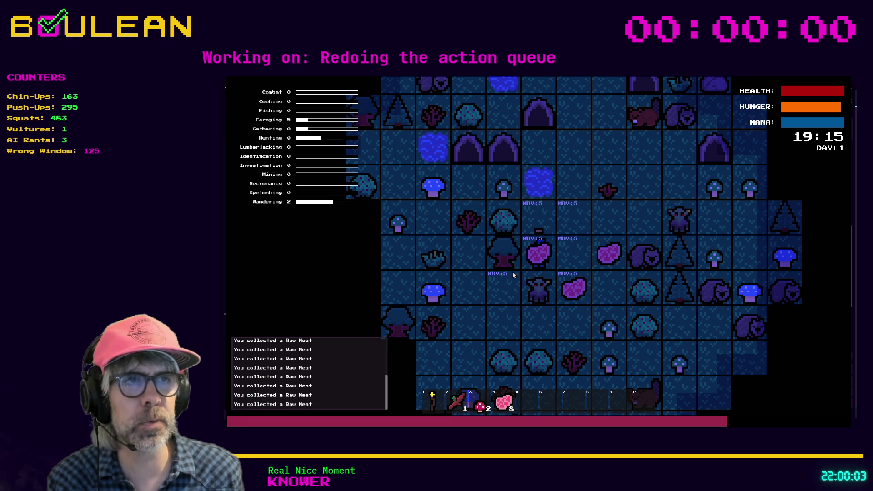
key(F8)
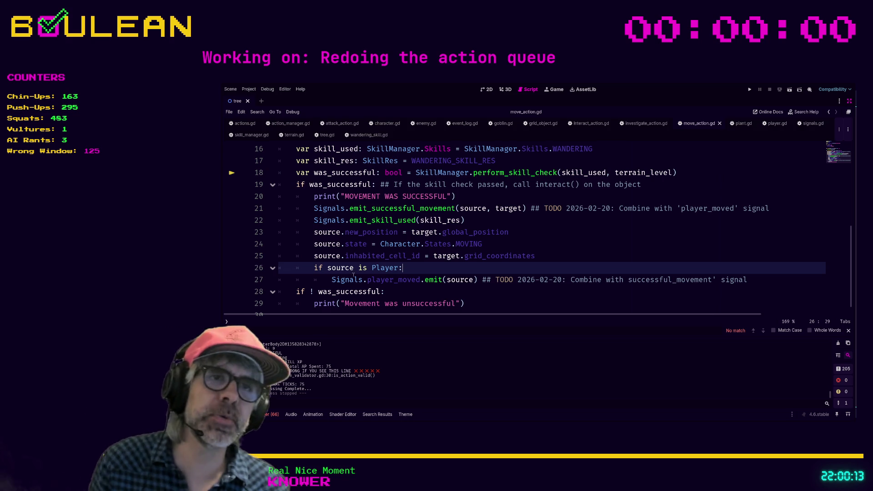
- Delete the source argument from player_moved.emit() on line 27 of move_action.gd
double_click(453, 279)
key(BackSpace)
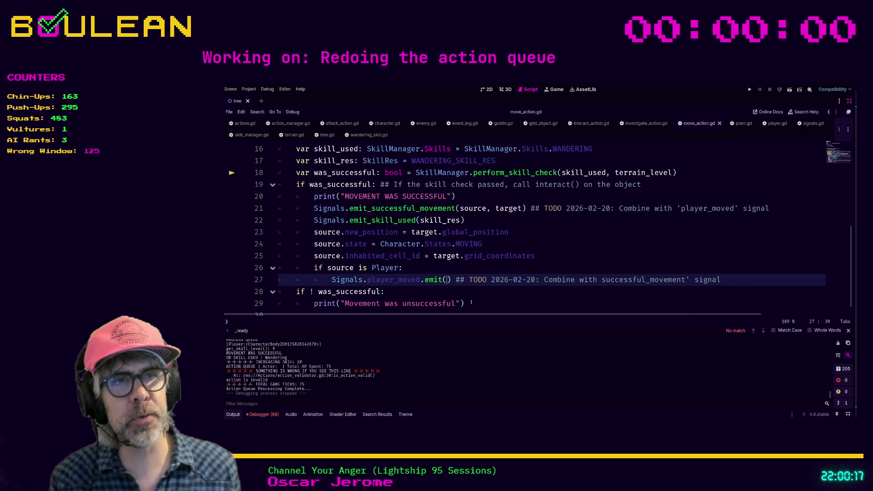
click(456, 293)
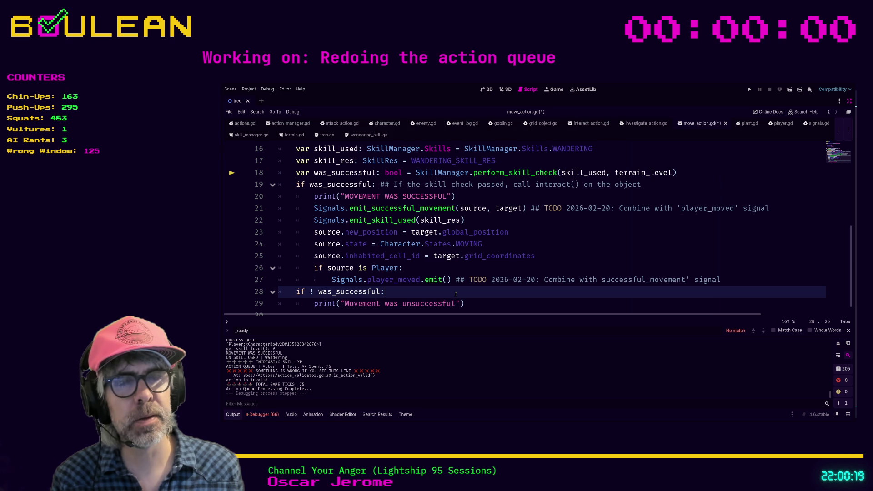
- Jump to the player_moved definition in signals.gd and scroll down to the emit_* functions
ctrl+click(404, 279)
scroll(397, 271, down, 15)
scroll(397, 271, down, 15)
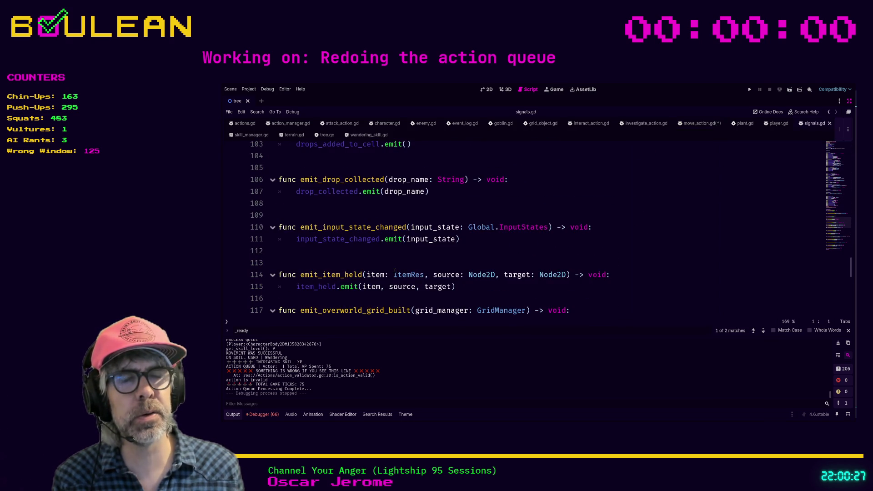
scroll(397, 271, down, 2)
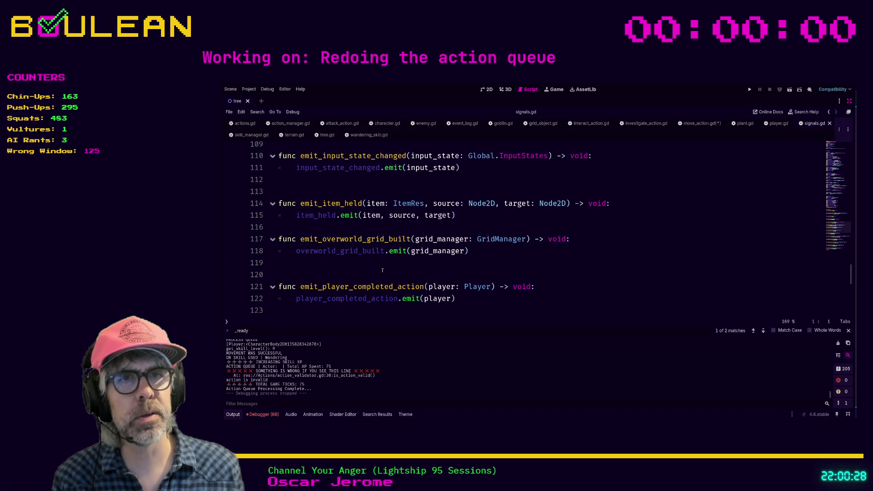
- Declare 'func emit_player_moved() -> void:' below emit_player_completed_action in signals.gd
scroll(336, 272, down, 1)
click(328, 278)
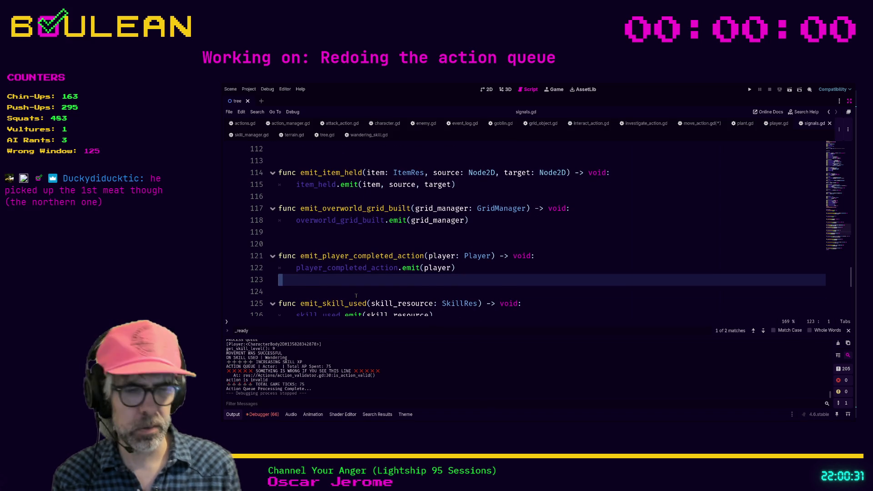
key(ctrl+space)
key(Escape)
key(Return)
key(Return)
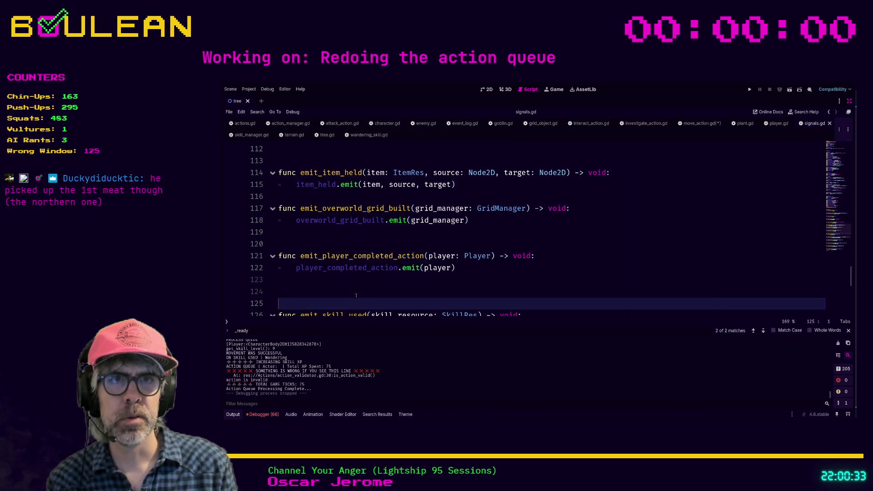
text(func emit_player_moved() -> )
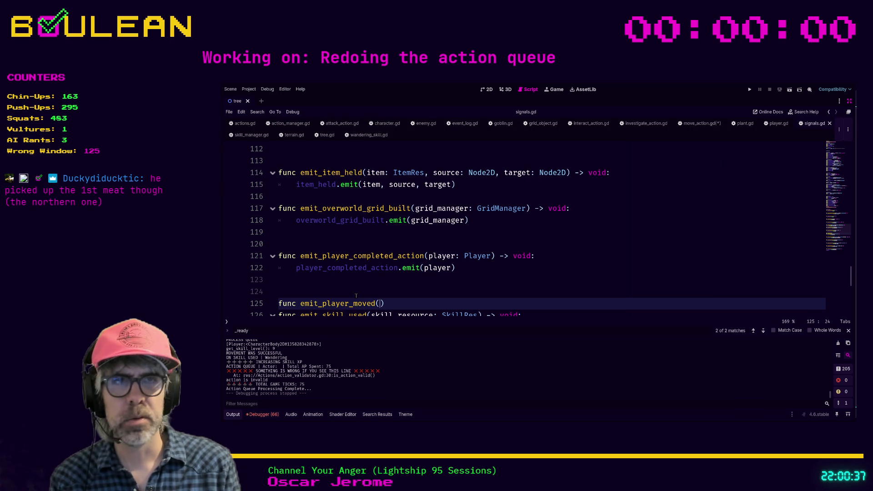
text(void:)
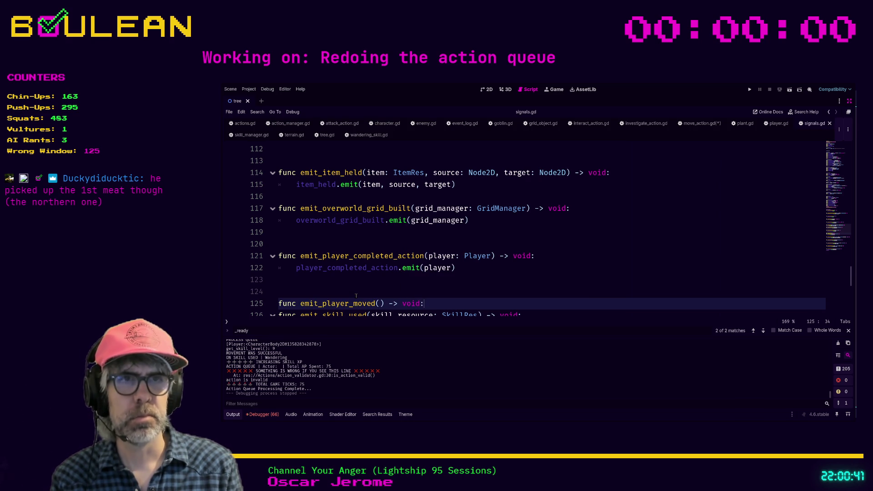
key(Return)
text(player_mo)
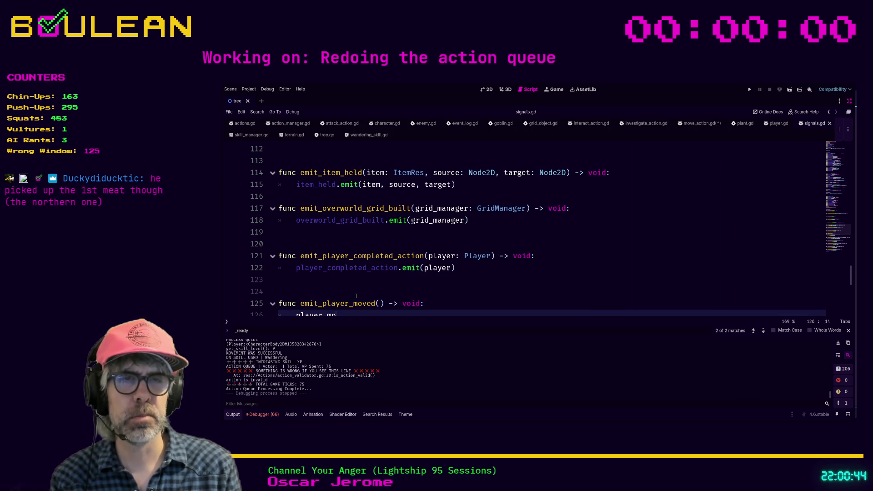
- Give emit_player_moved the body player_moved.emit() and save signals.gd
text(ved.emit)
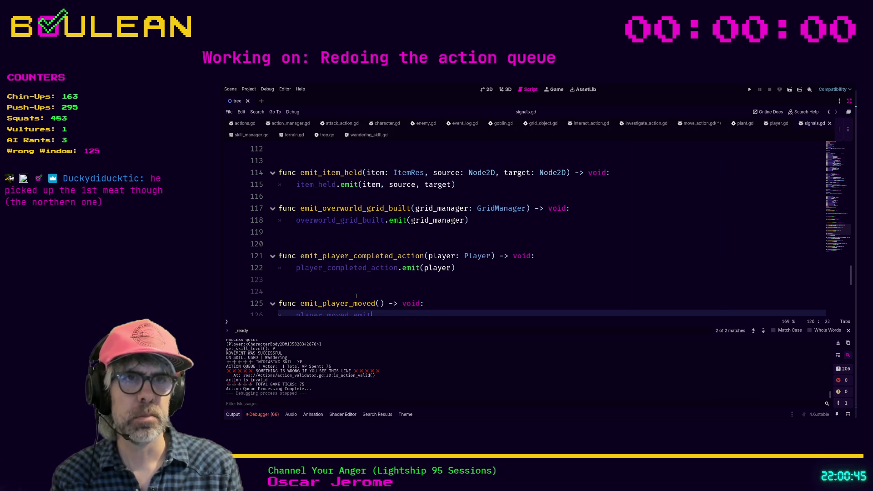
key(Return)
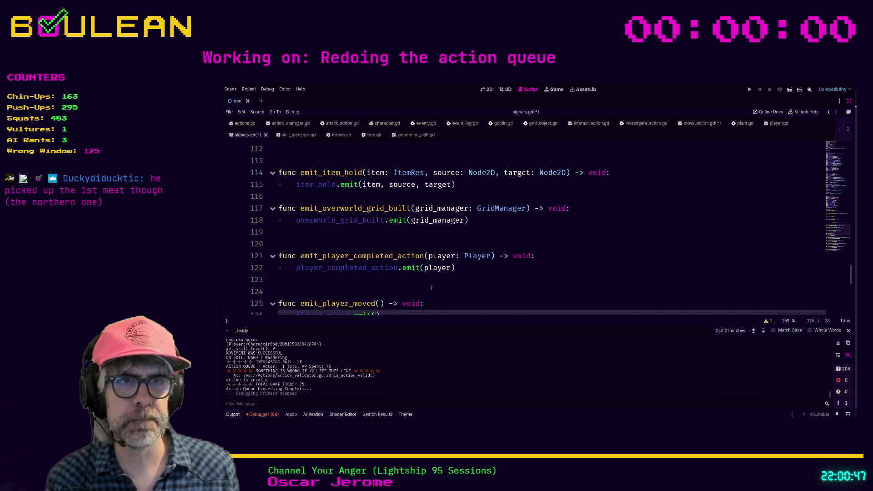
scroll(423, 287, down, 1)
key(Return)
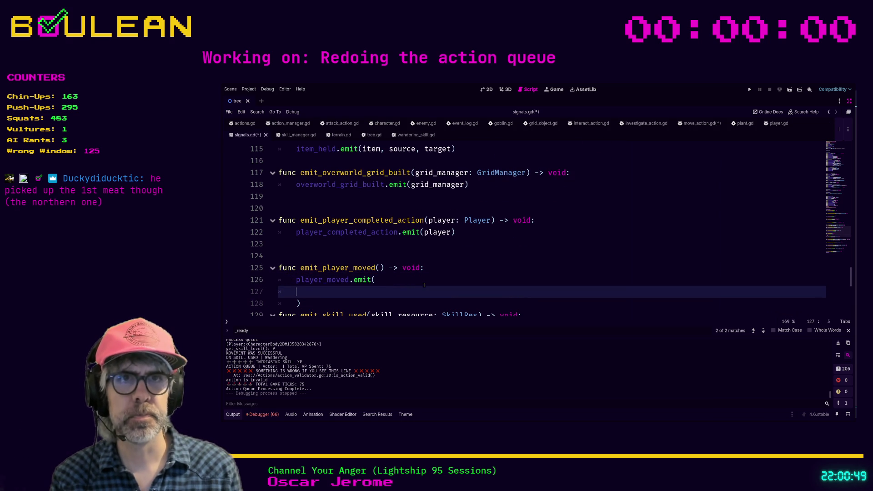
key(ctrl+z)
key(Down)
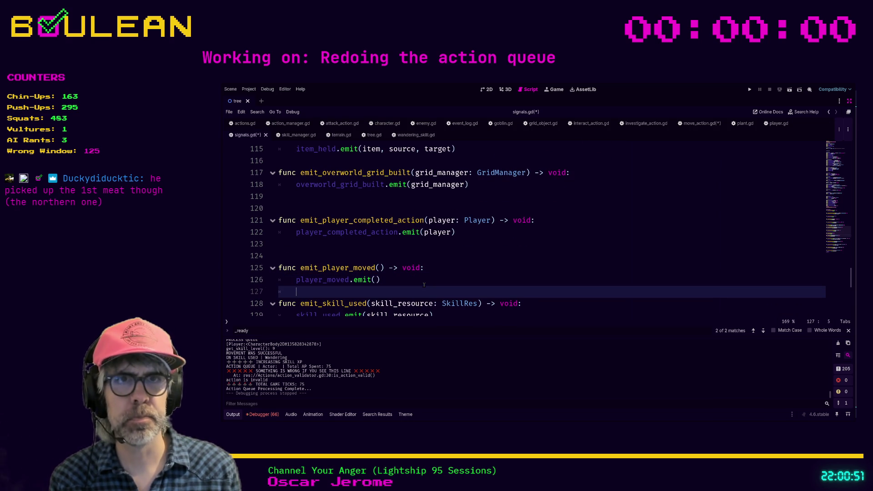
key(Return)
key(ctrl+s)
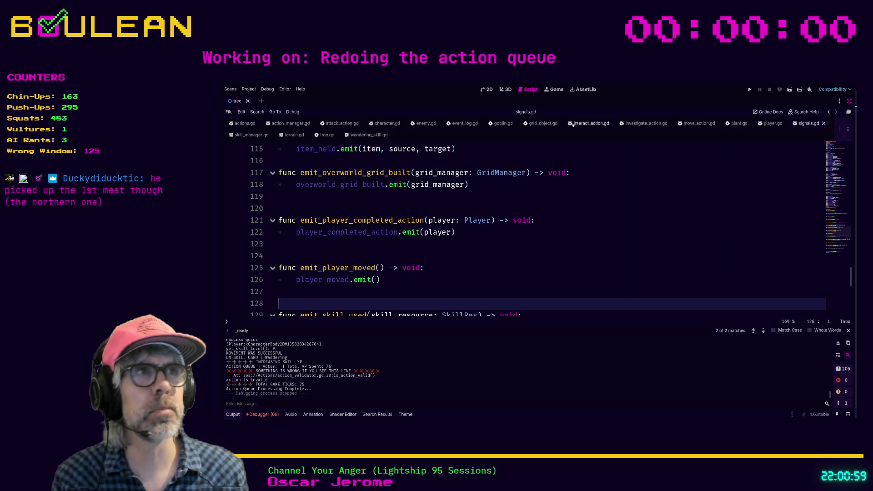
- In move_action.gd, replace player_moved.emit() on line 27 with Signals.emit_player_moved()
click(699, 123)
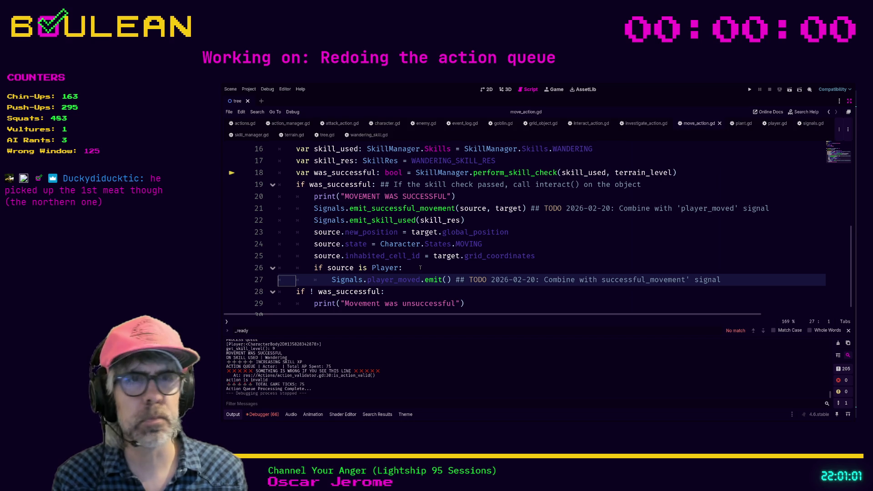
click(435, 296)
scroll(434, 297, down, 1)
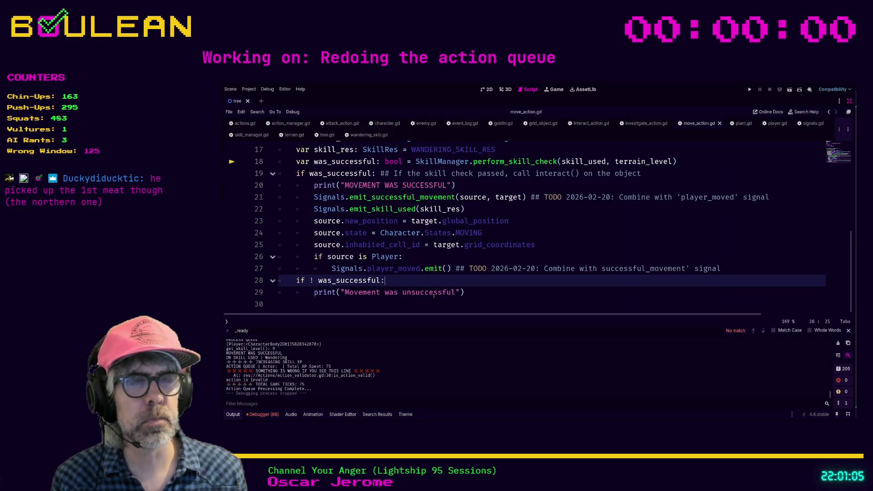
scroll(453, 272, up, 1)
click(424, 280)
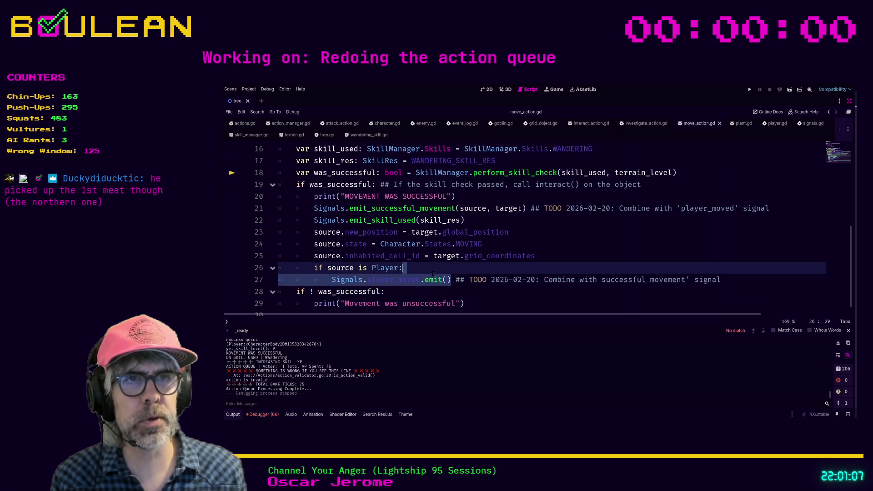
click(454, 280)
key(Left)
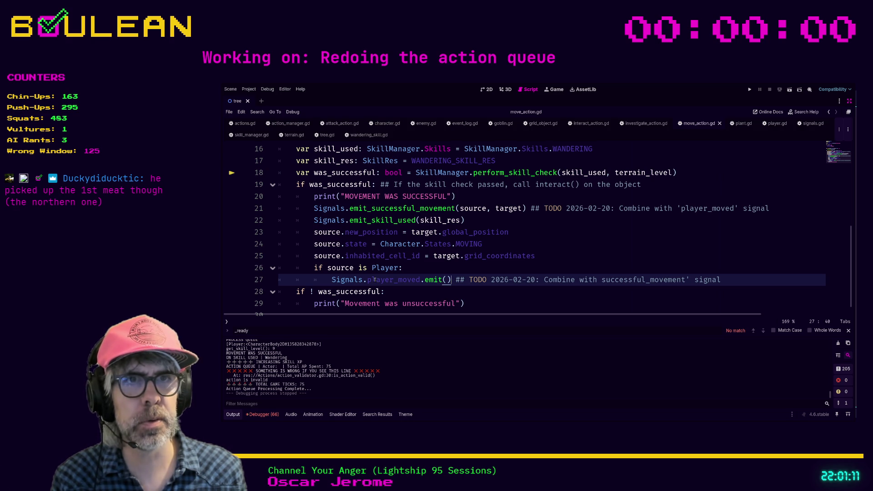
shift+click(368, 280)
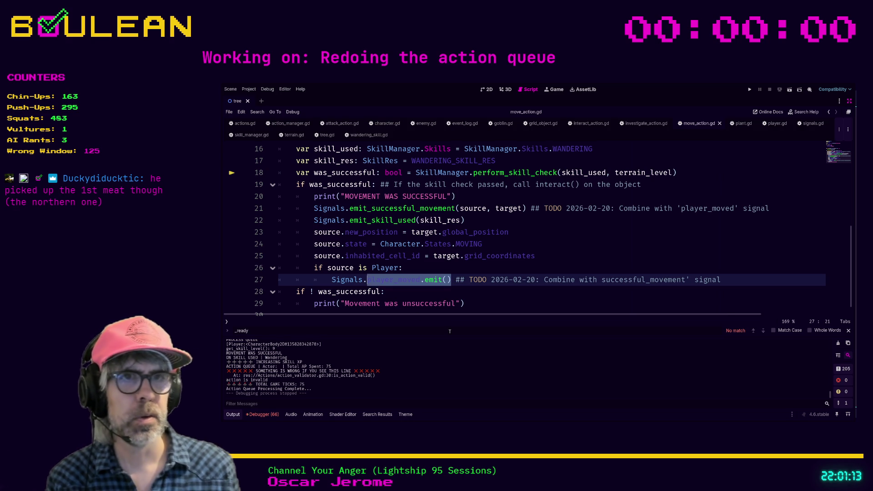
text(emit)
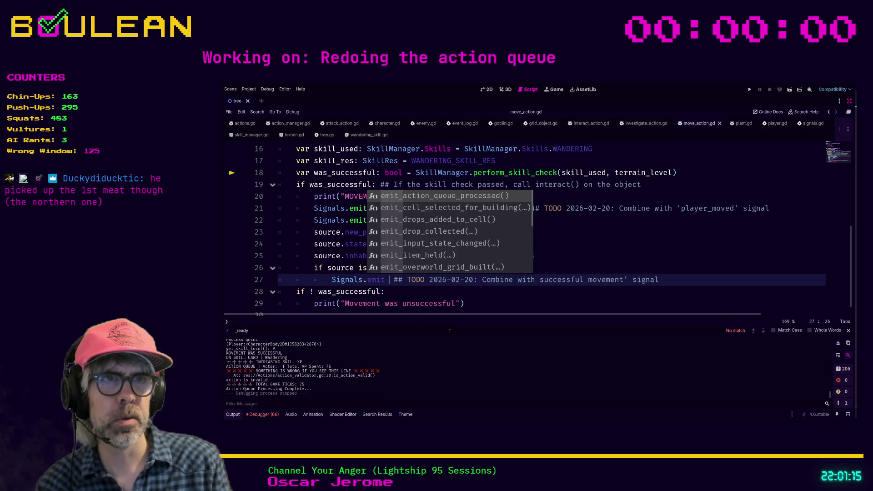
text(_pla)
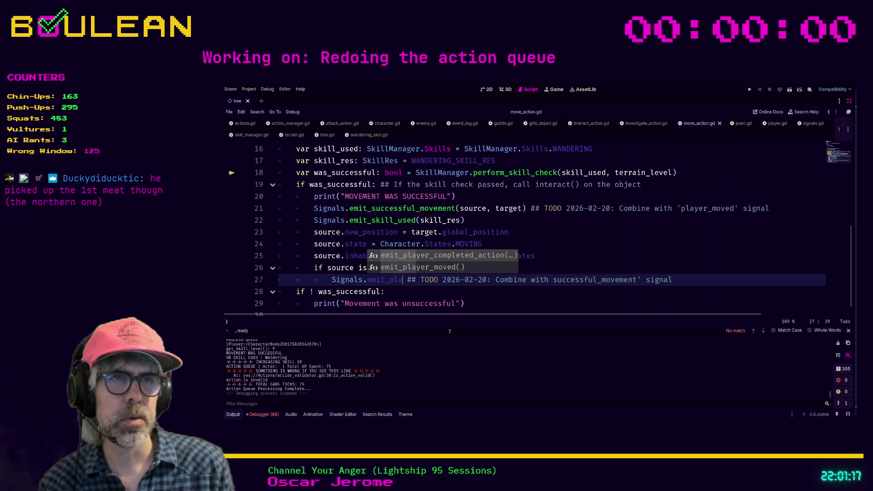
key(Down)
key(Return)
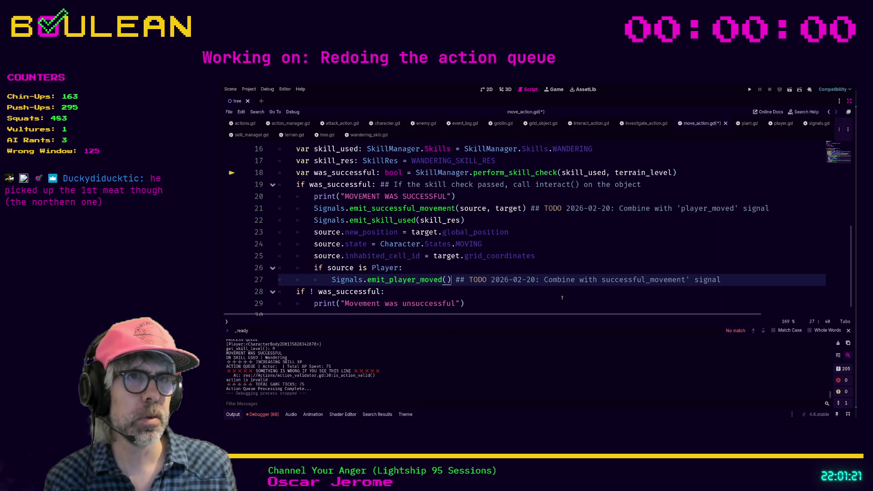
- Save move_action.gd and run the game with F5
key(Down)
key(ctrl+s)
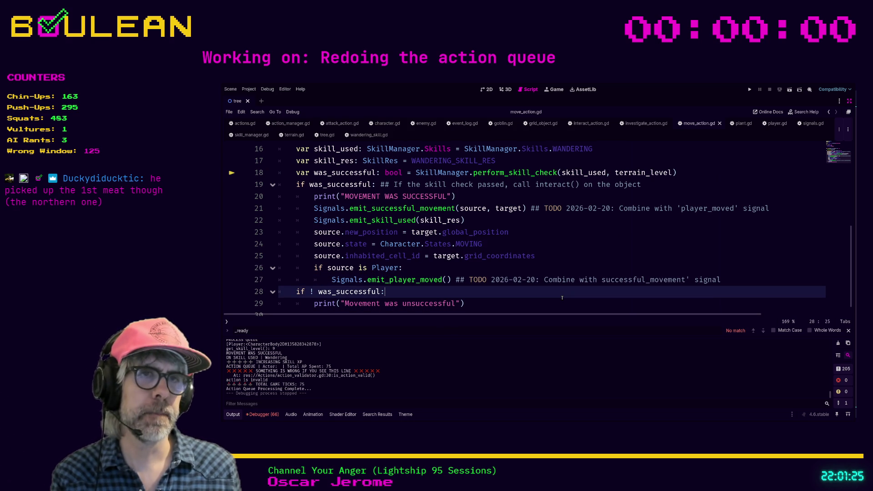
key(F5)
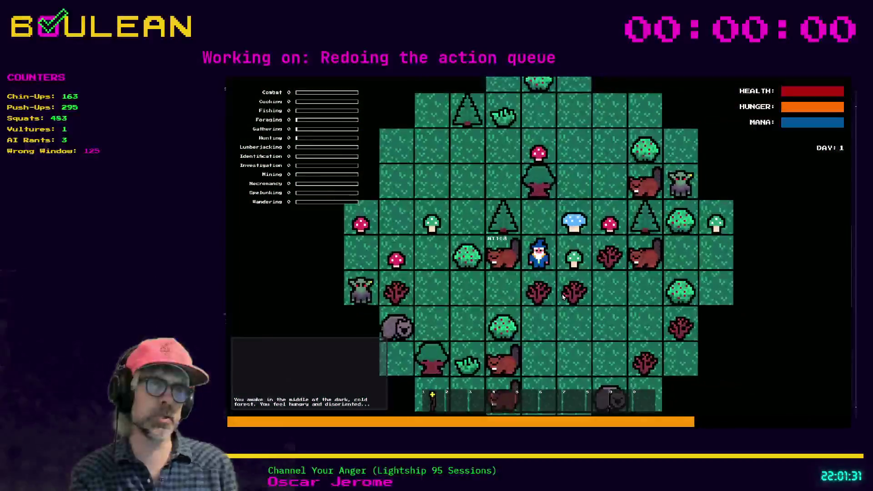
- Attack the beaver, step the wizard one tile west, then stop the game with F8
key(Left)
key(Left)
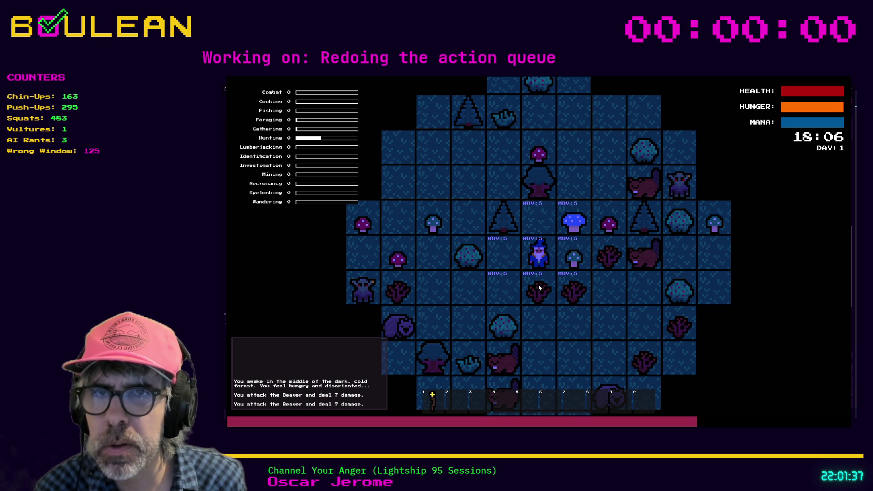
key(Left)
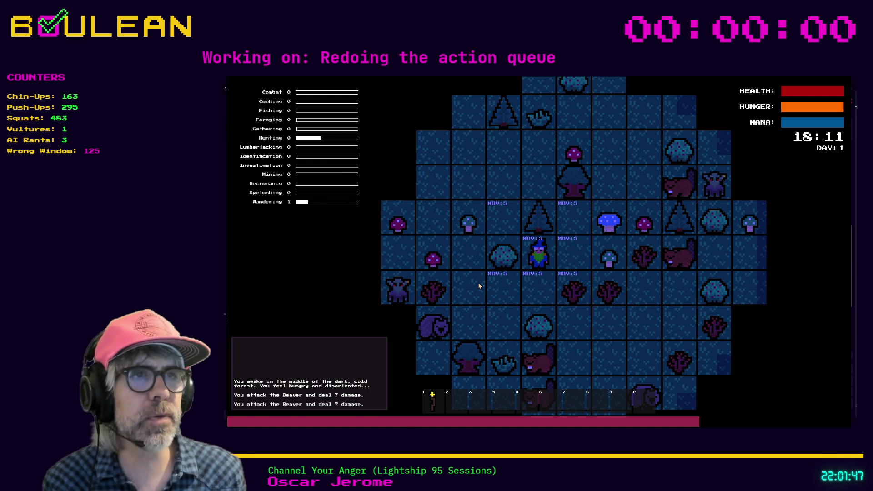
key(F8)
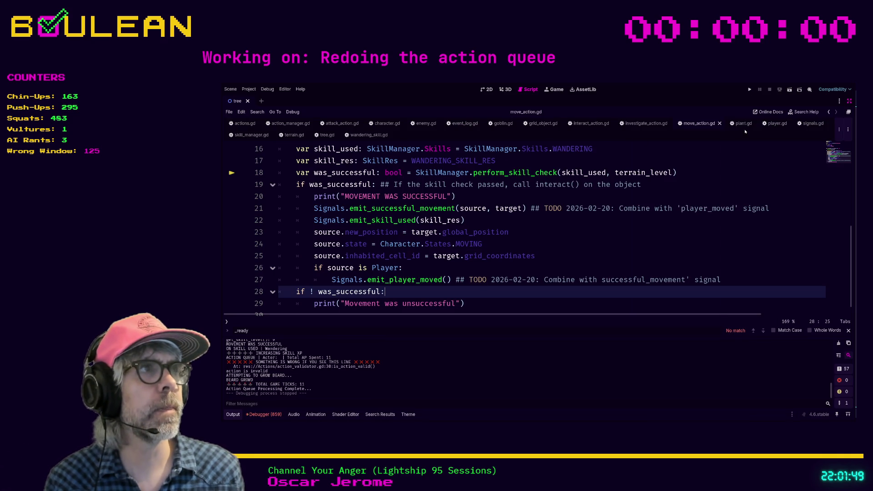
- Search signals.gd for 'player_moved' to reach the emit_player_moved function
click(812, 123)
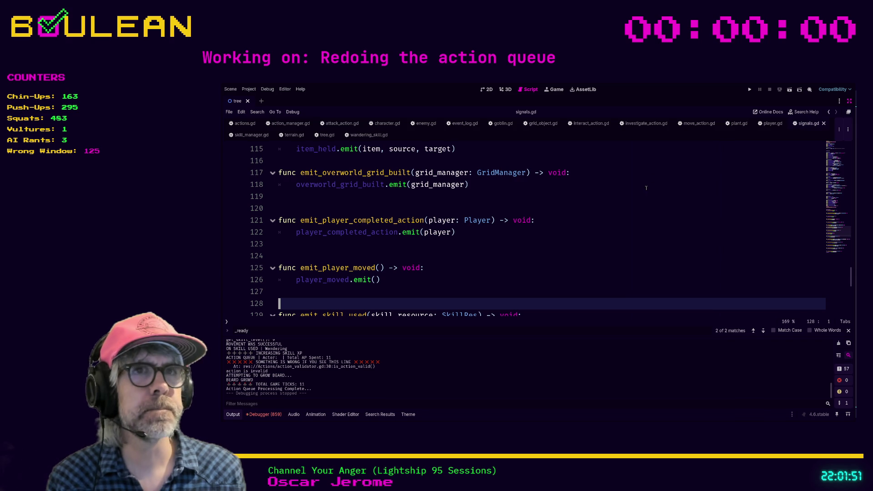
scroll(617, 209, down, 1)
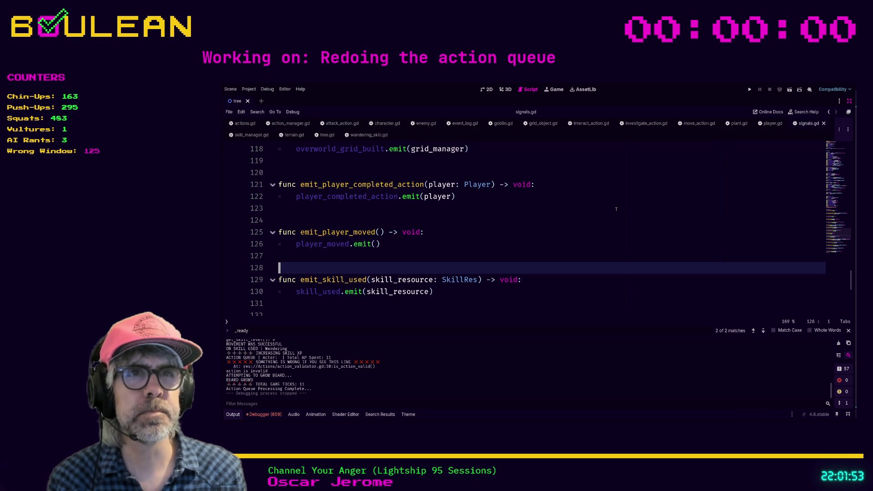
scroll(616, 209, up, 19)
scroll(616, 209, up, 1)
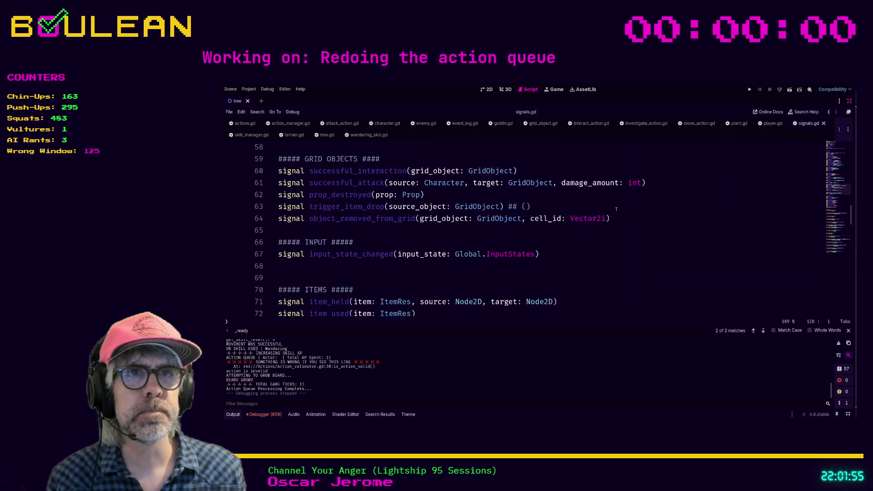
scroll(617, 210, up, 5)
click(620, 203)
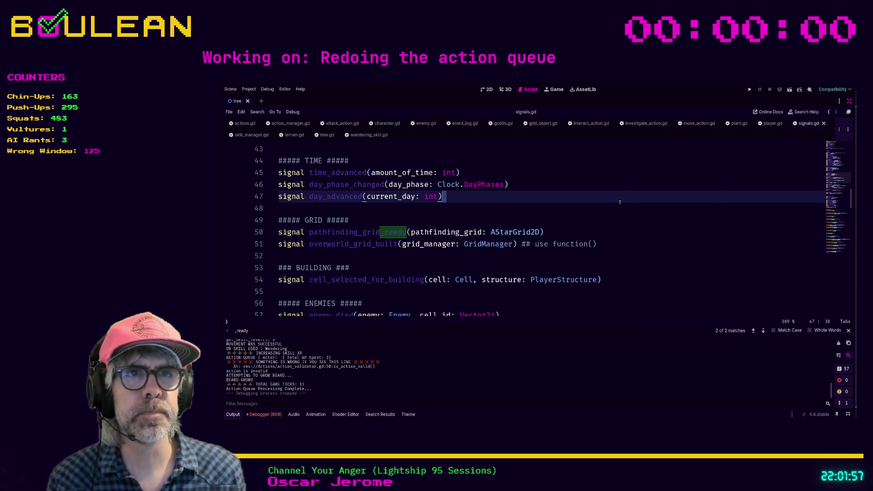
key(ctrl+f)
text(player_moved)
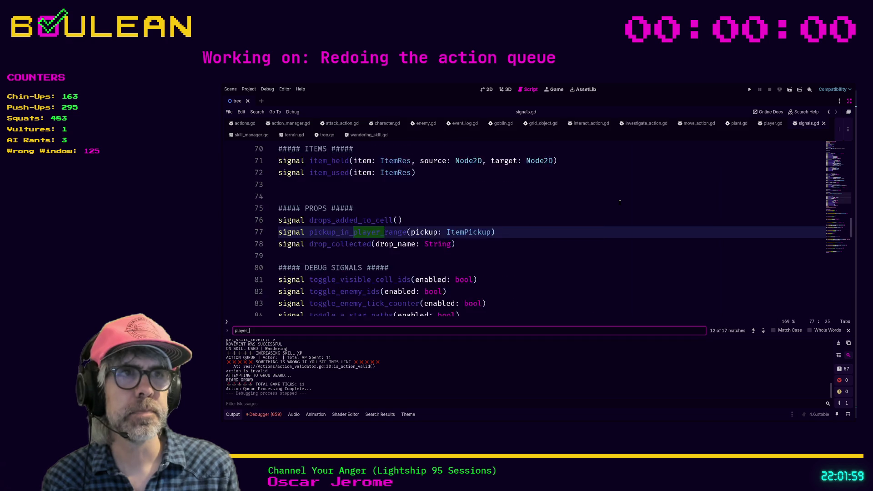
key(Return)
key(Return)
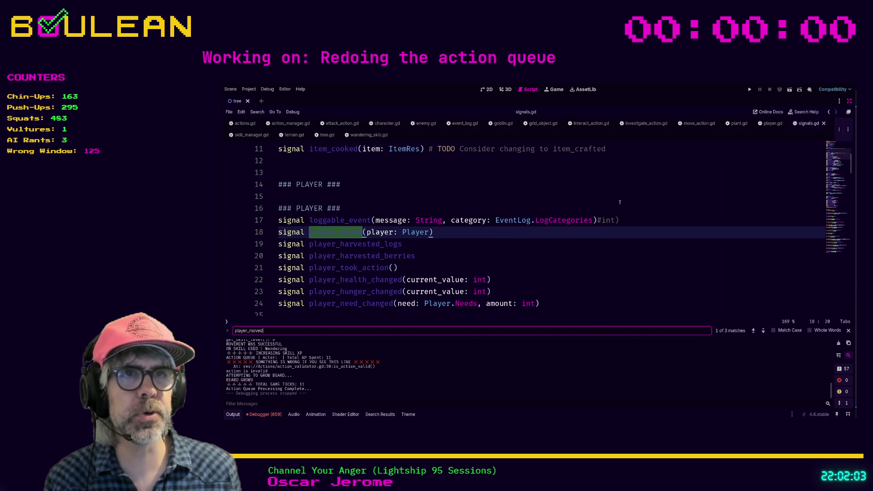
key(Return)
- Change it to emit_player_moved(player: Player) calling player_moved.emit(player)
click(381, 233)
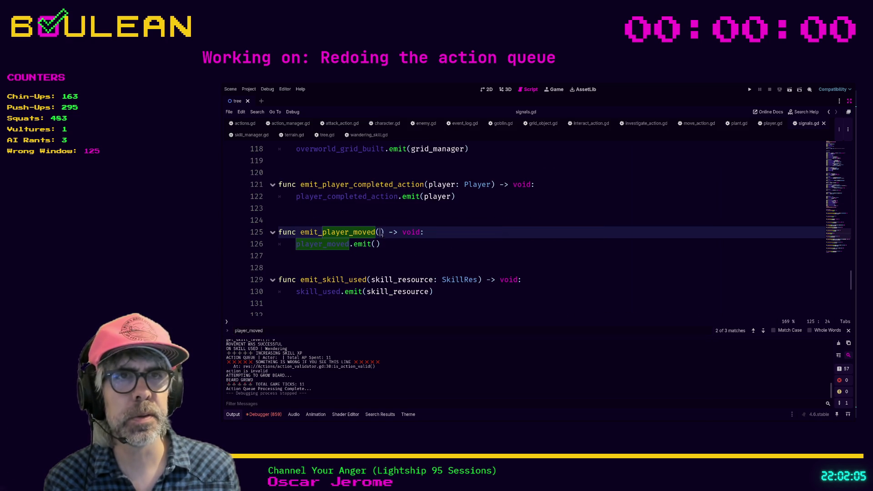
text(player: )
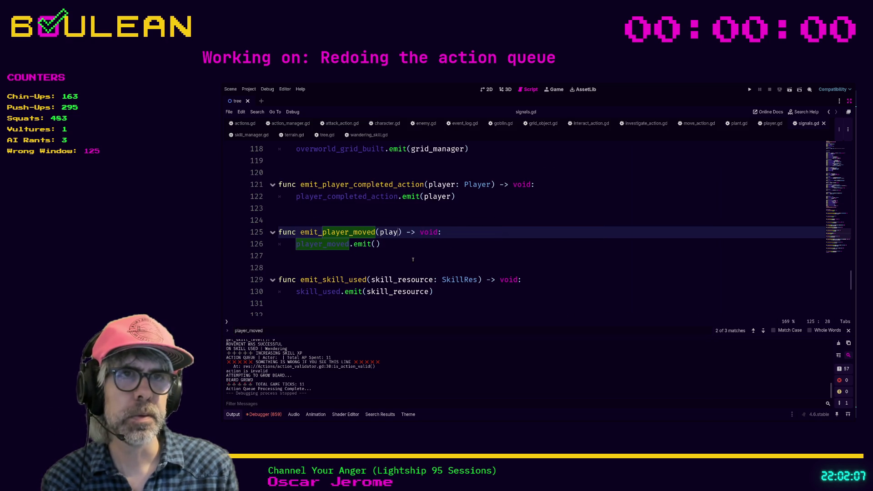
text(Player)
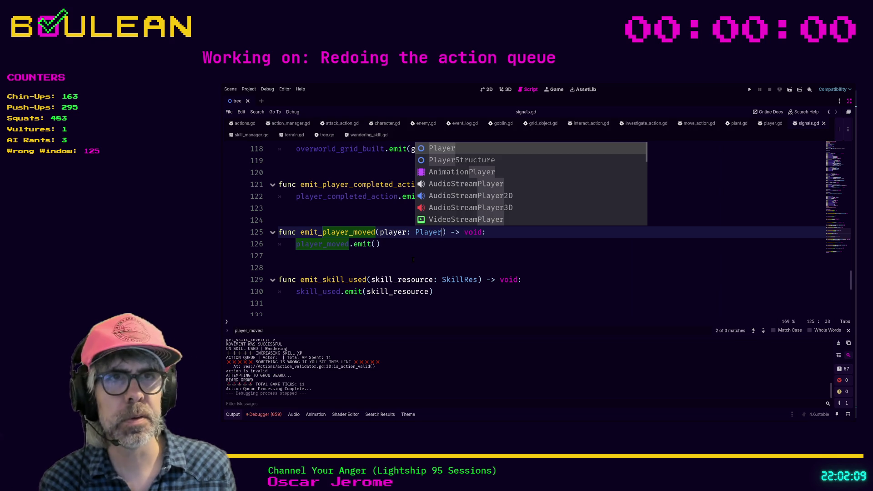
click(377, 243)
text(playe)
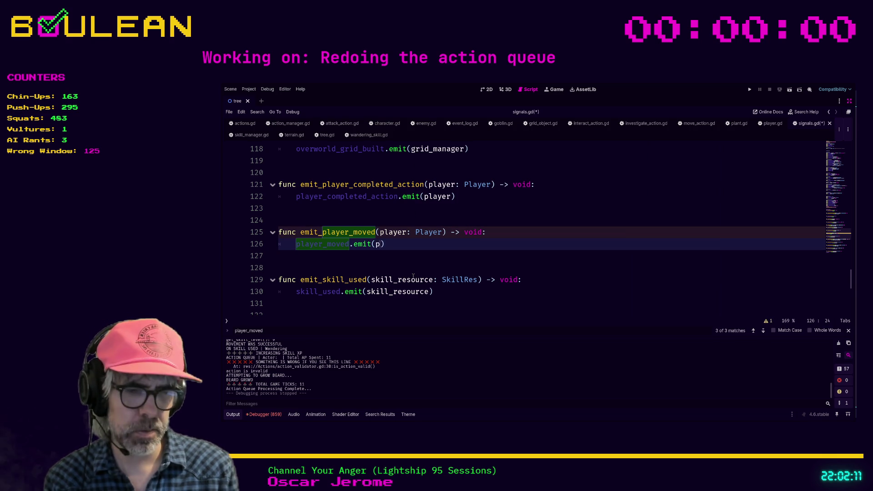
text(r)
click(424, 263)
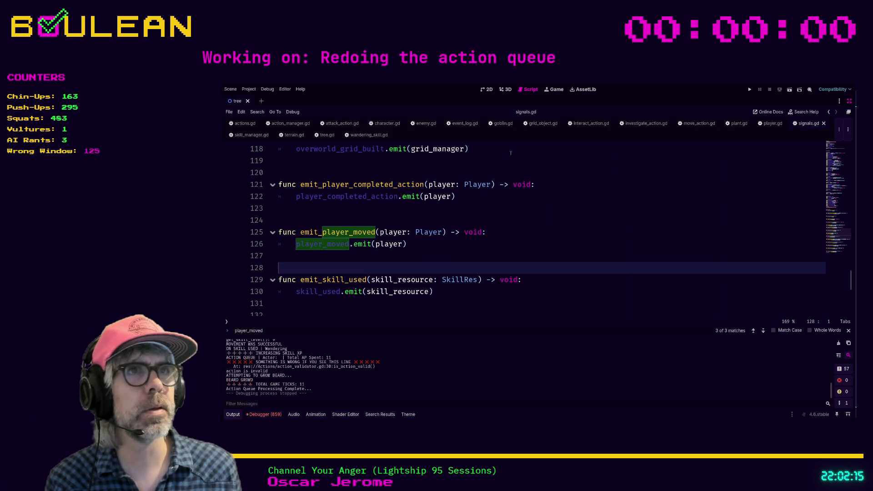
- Pass source into Signals.emit_player_moved() on line 27 of move_action.gd and save it
click(689, 127)
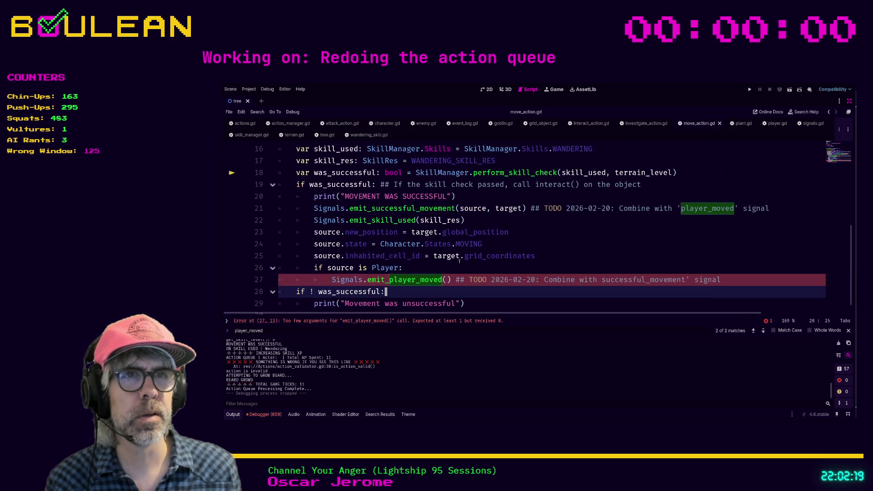
click(446, 280)
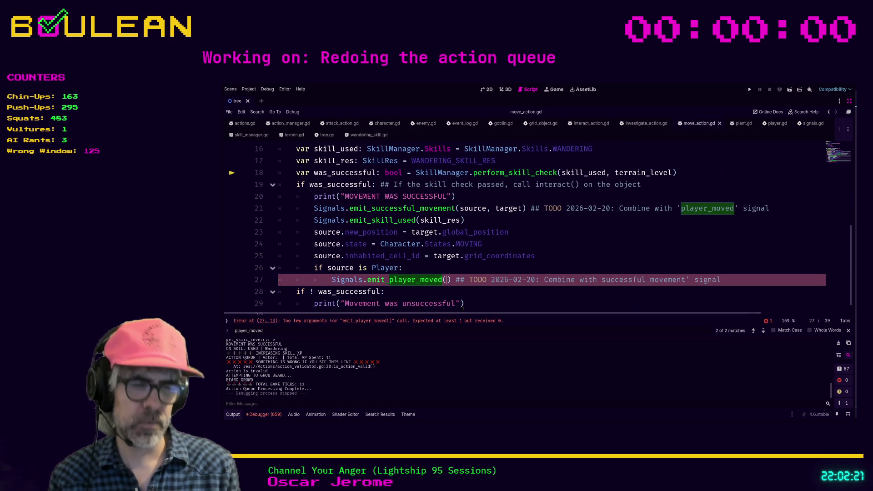
text(source)
click(484, 293)
key(ctrl+s)
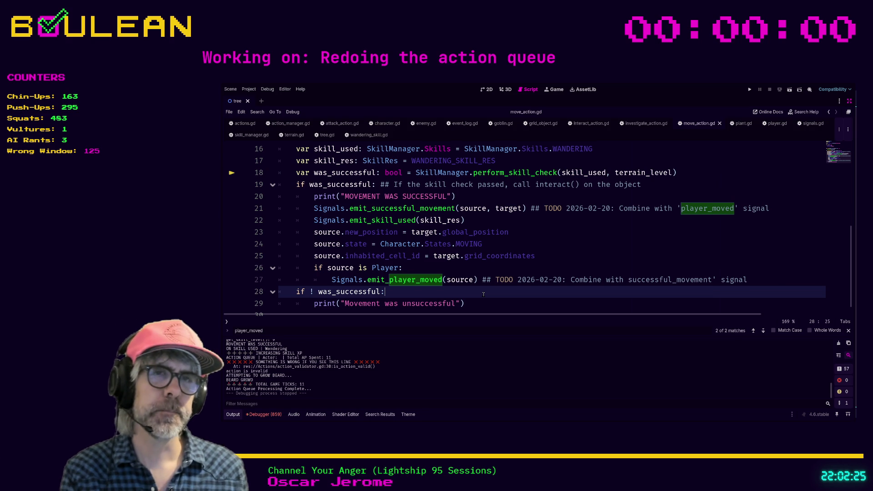
- Launch the game again with F5
scroll(483, 294, down, 1)
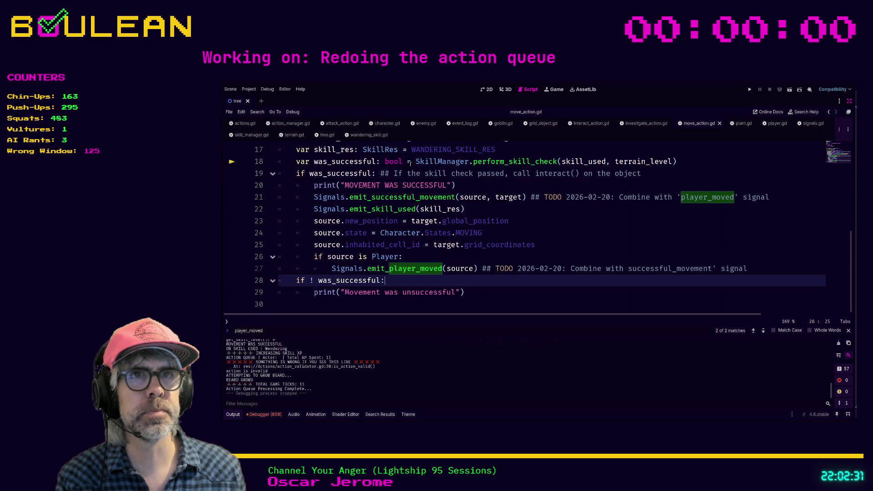
scroll(492, 274, up, 1)
drag(491, 272, 504, 255)
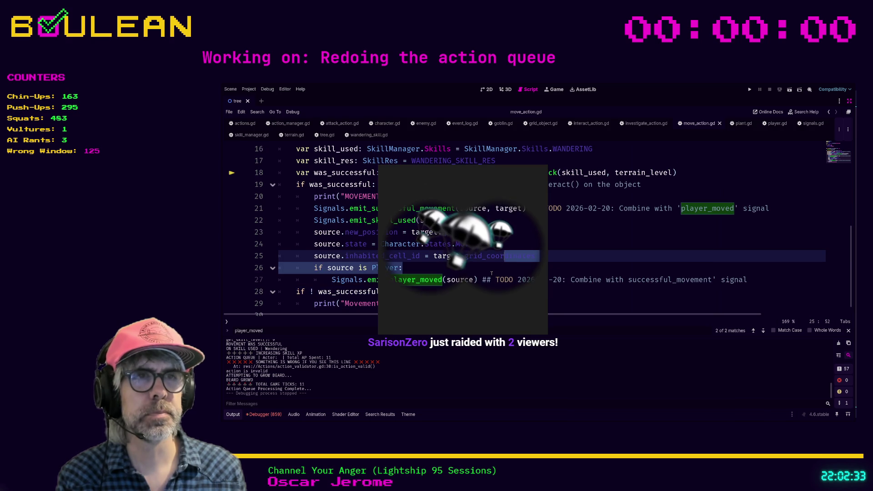
key(F5)
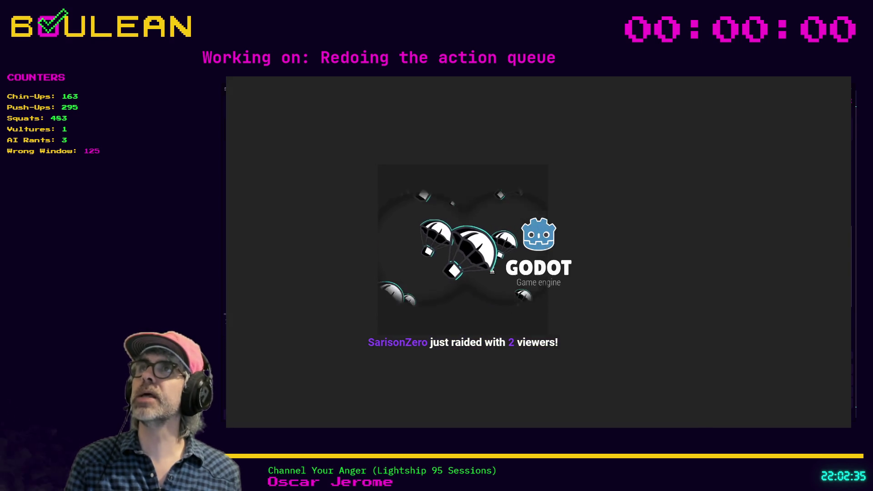
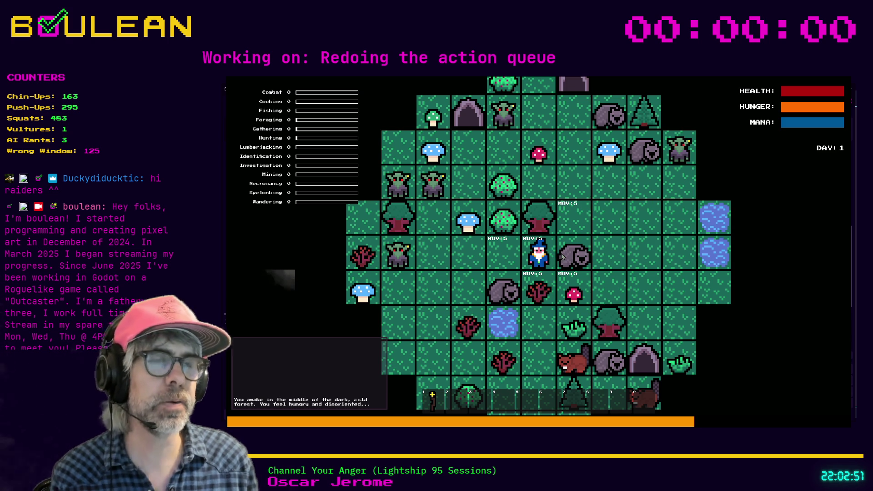
- Walk the wizard west and south, kill the Wombat, grab its Raw Meat, and stop the game with F8
key(Left)
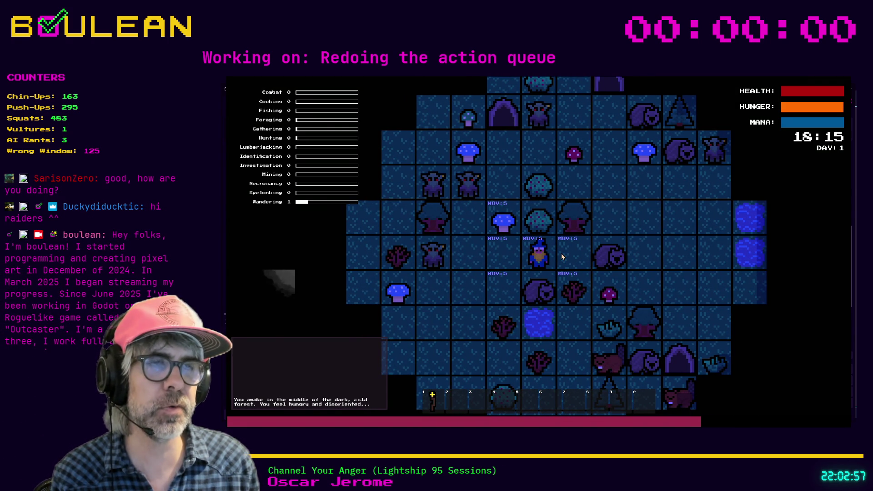
key(Left)
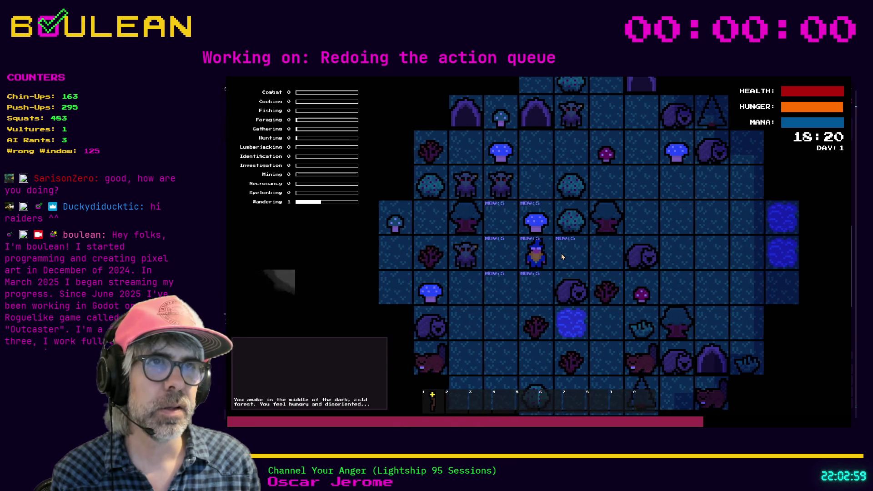
key(Left)
key(Down)
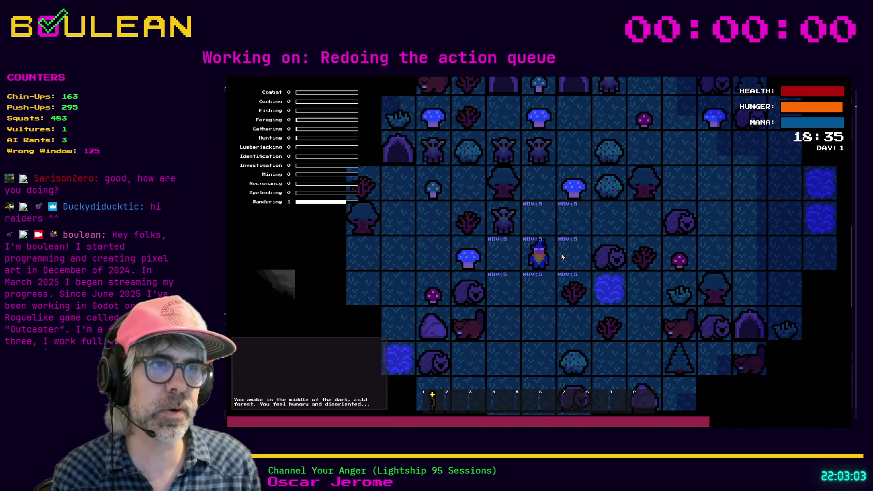
key(Right)
key(Right)
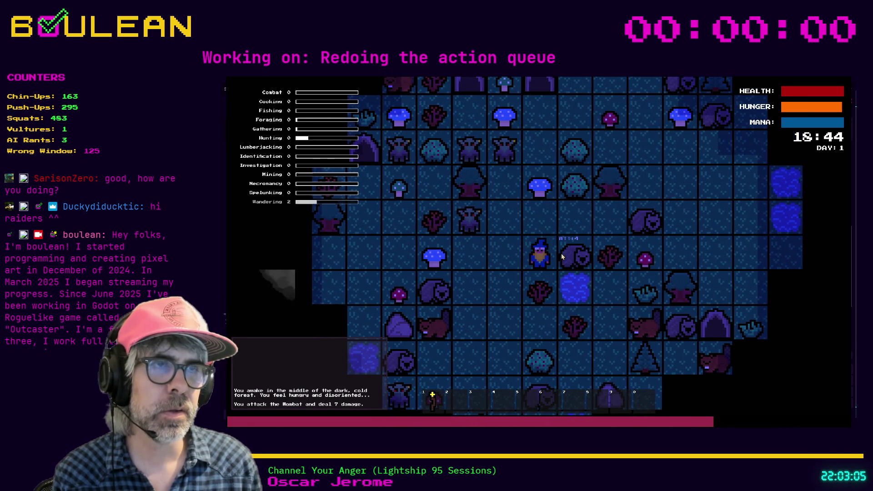
key(Right)
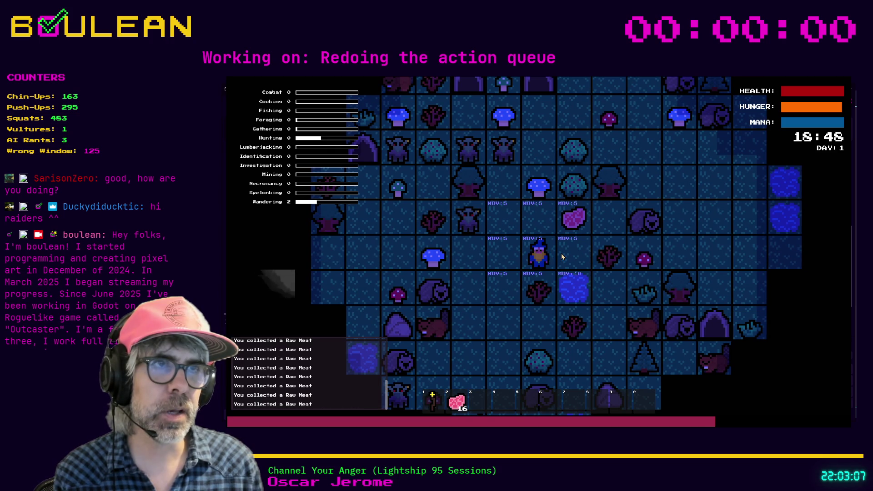
key(Up)
key(Right)
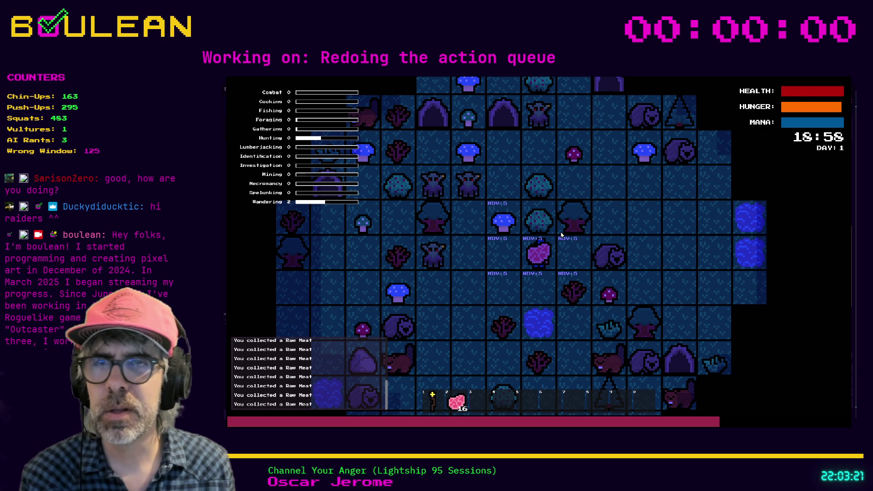
key(F8)
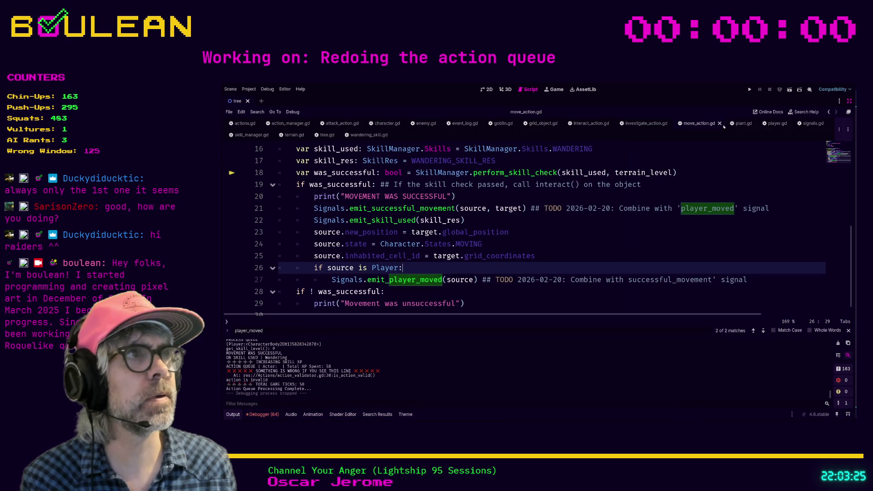
- Add a '_player: Player' parameter to _on_player_moved in player.gd, save, and relaunch with F5
click(769, 124)
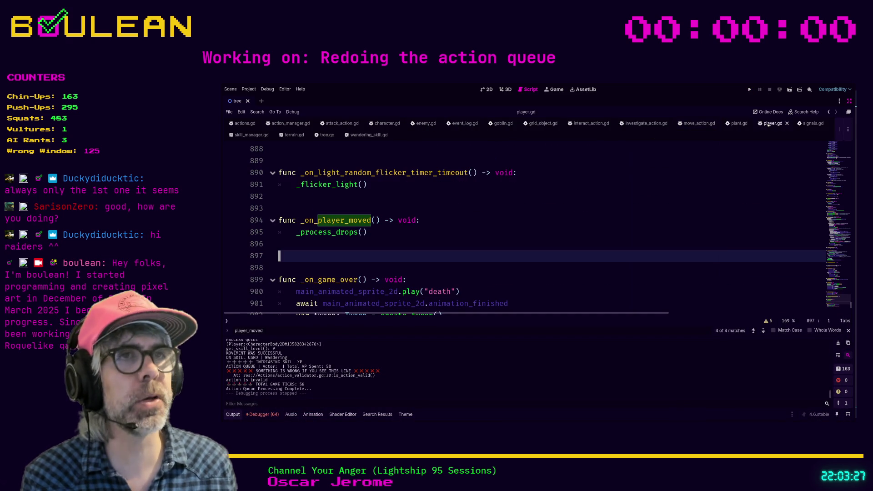
click(376, 221)
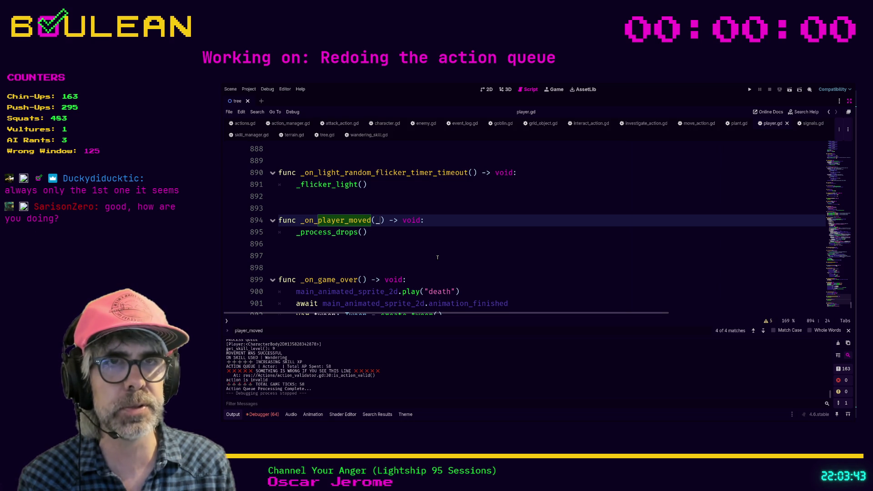
text(_)
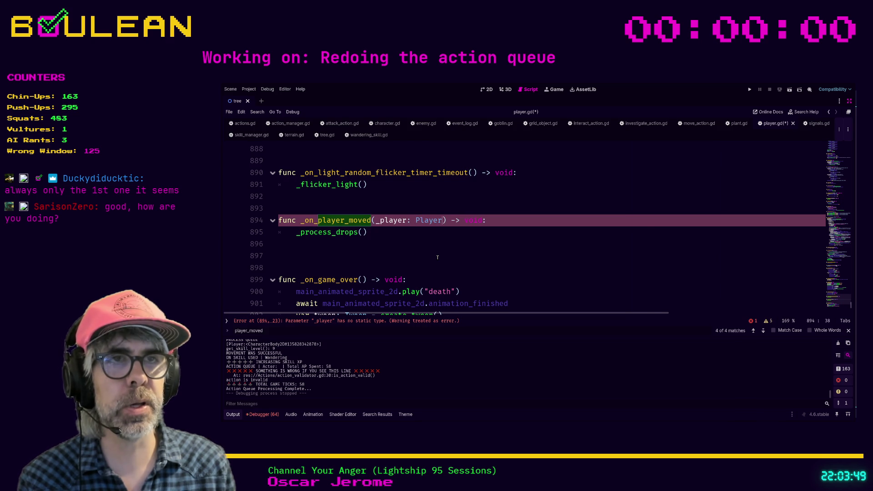
text(r)
click(370, 259)
key(ctrl+s)
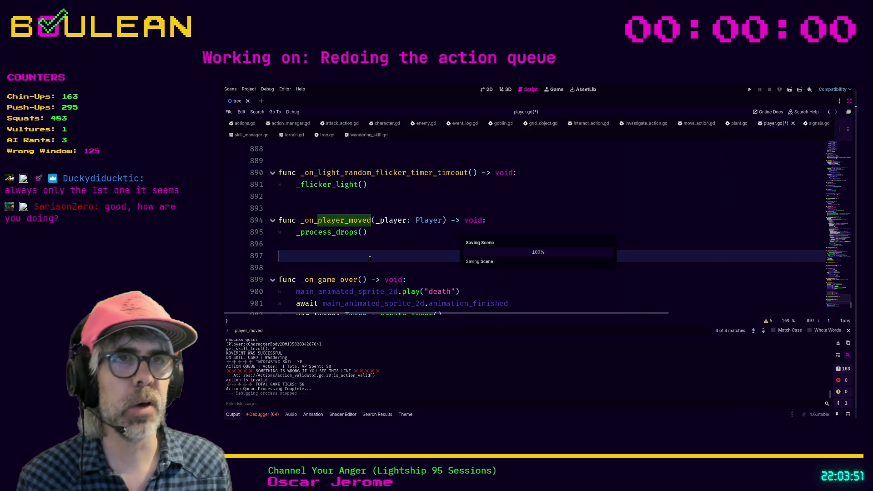
key(F5)
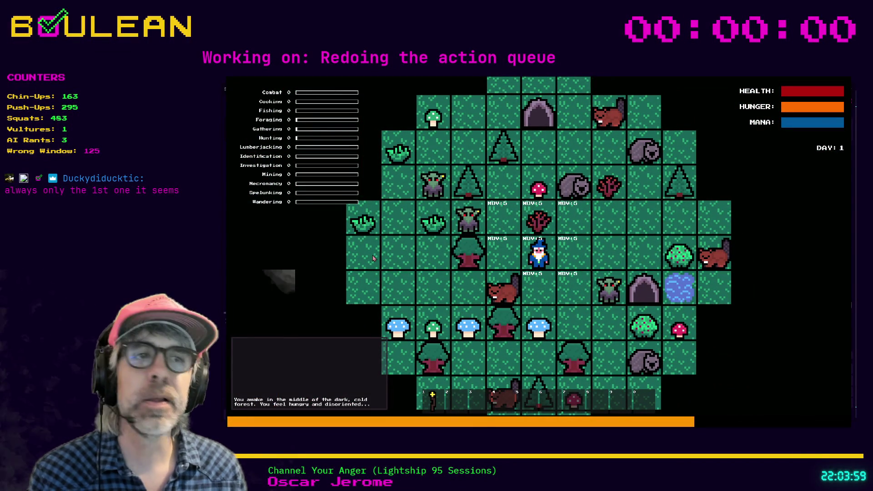
- Kill the Wombat above the wizard, then head north and kill another Wombat to the east
key(e)
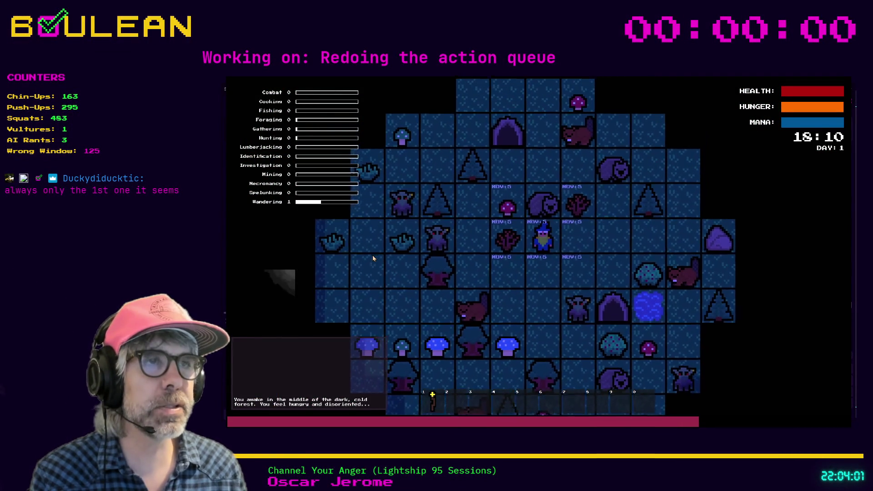
key(w)
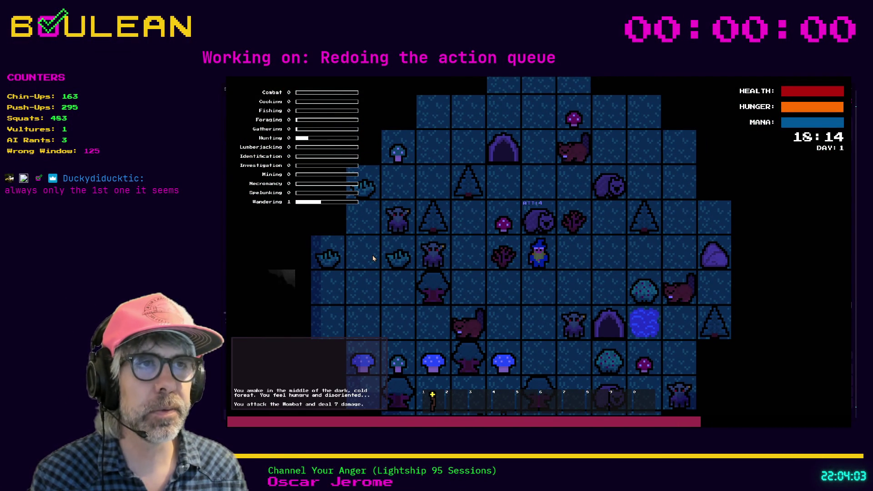
key(w)
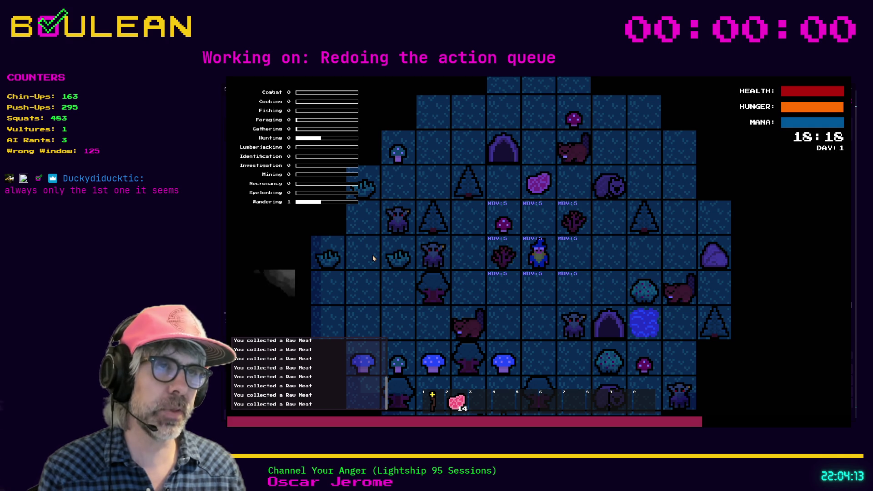
key(w)
key(w)
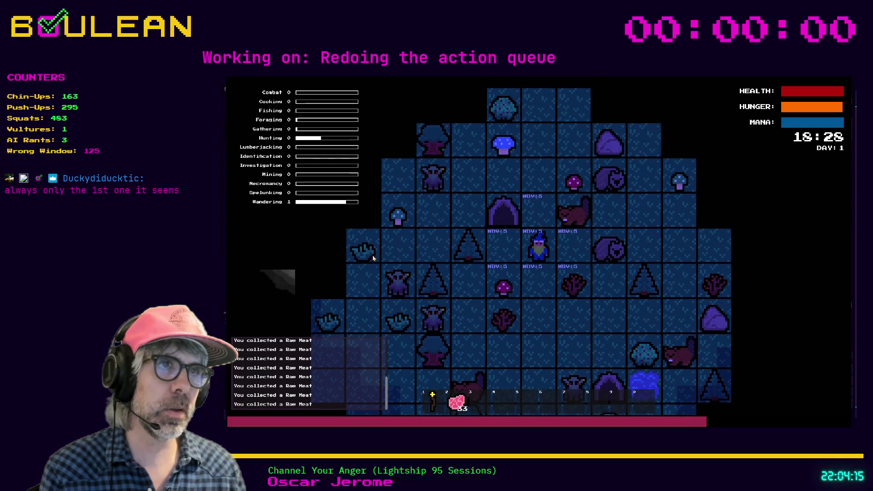
key(d)
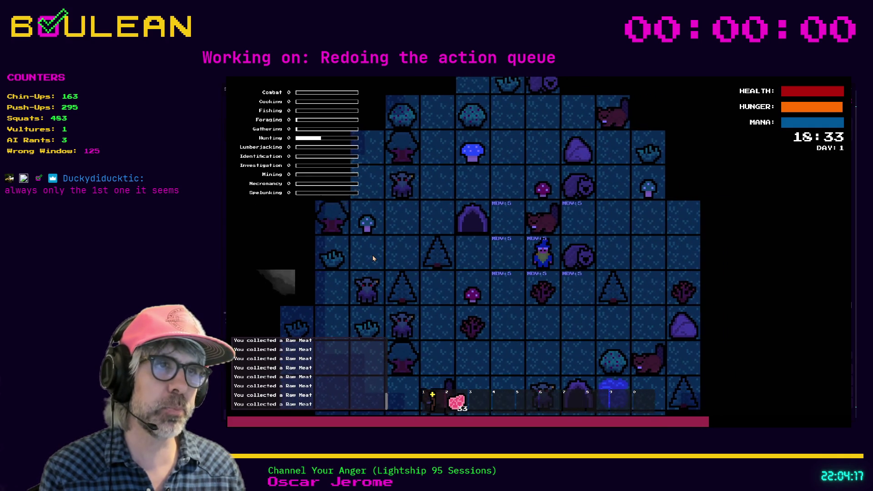
key(d)
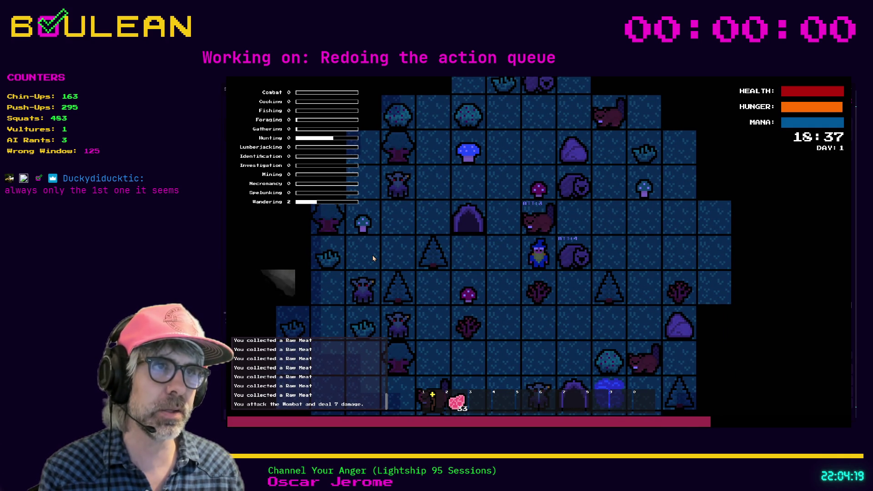
key(d)
key(d)
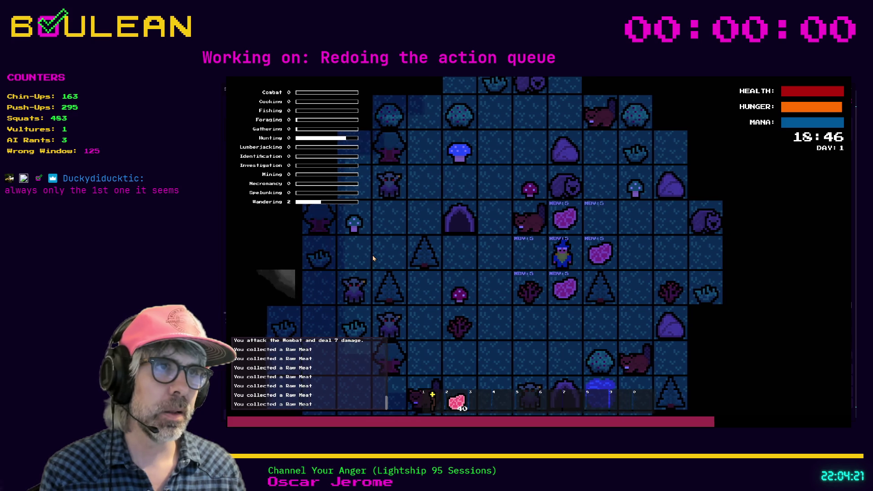
key(d)
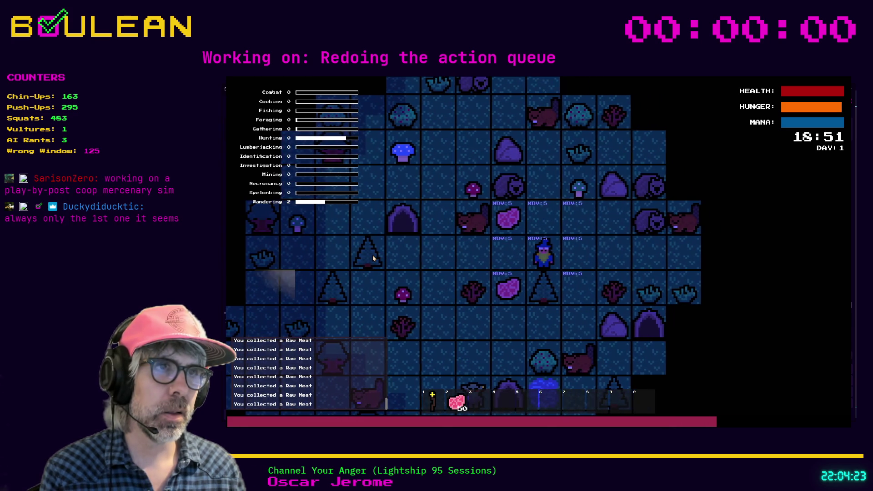
- Collect the dropped Raw Meat, then attack the Wombat to the west and pick up its meat
key(a)
key(w)
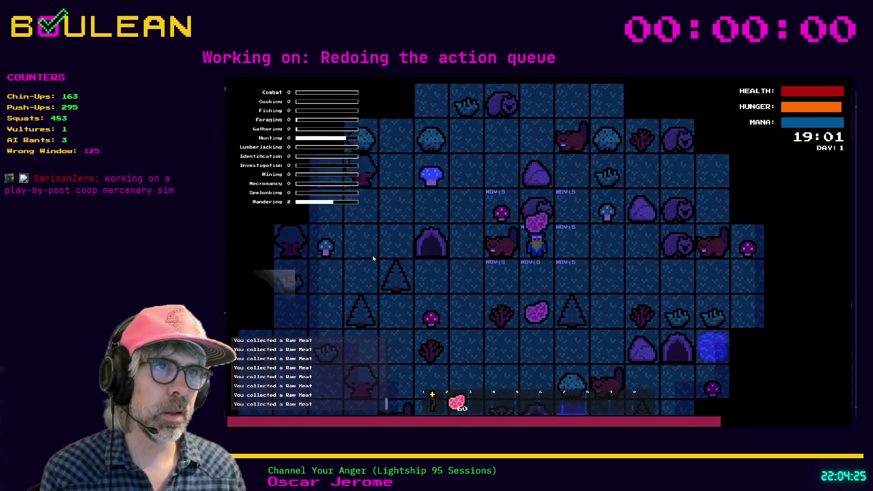
key(s)
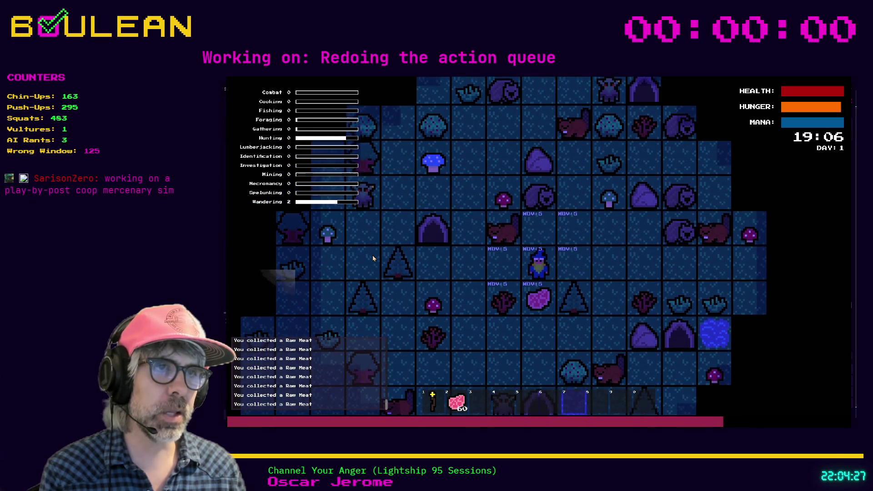
key(s)
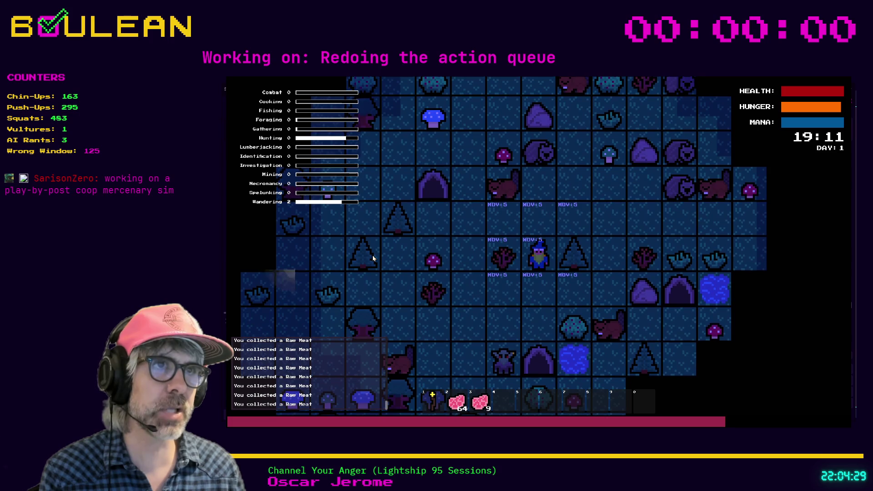
key(w)
key(w)
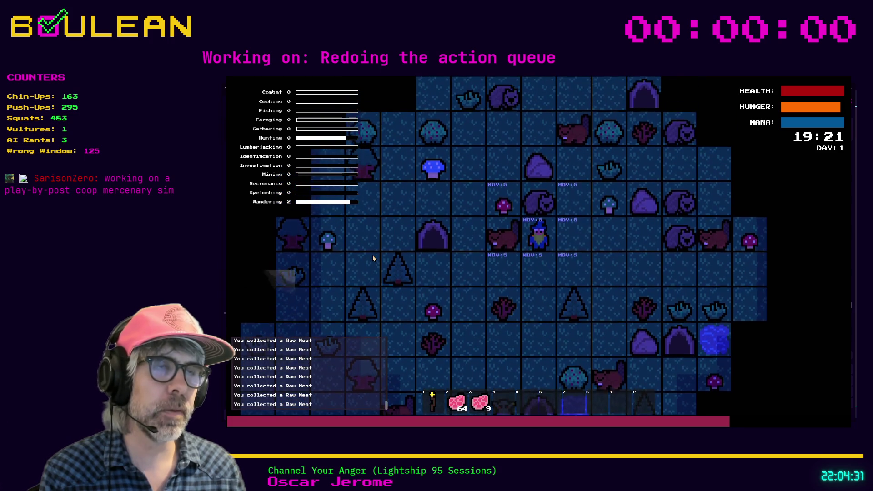
key(a)
key(a)
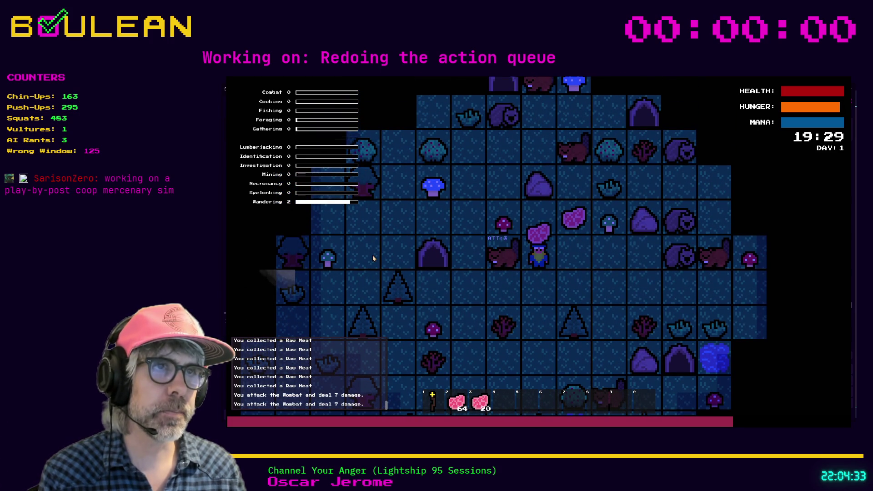
key(d)
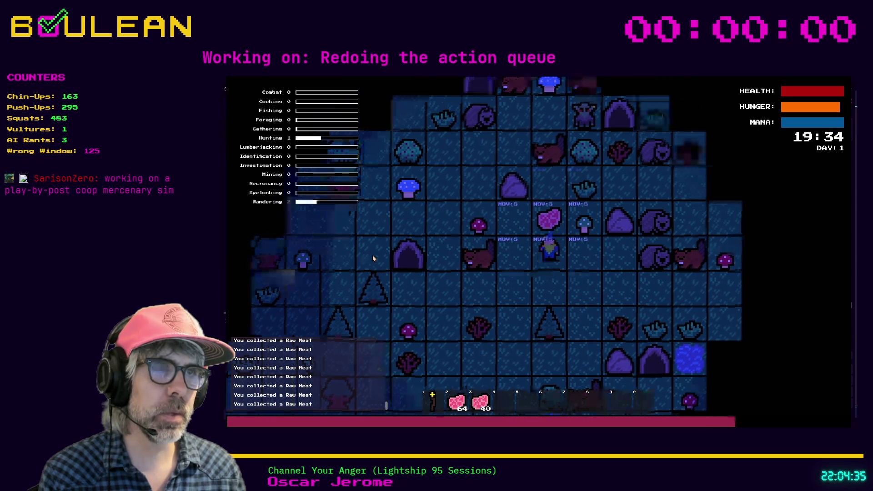
key(w)
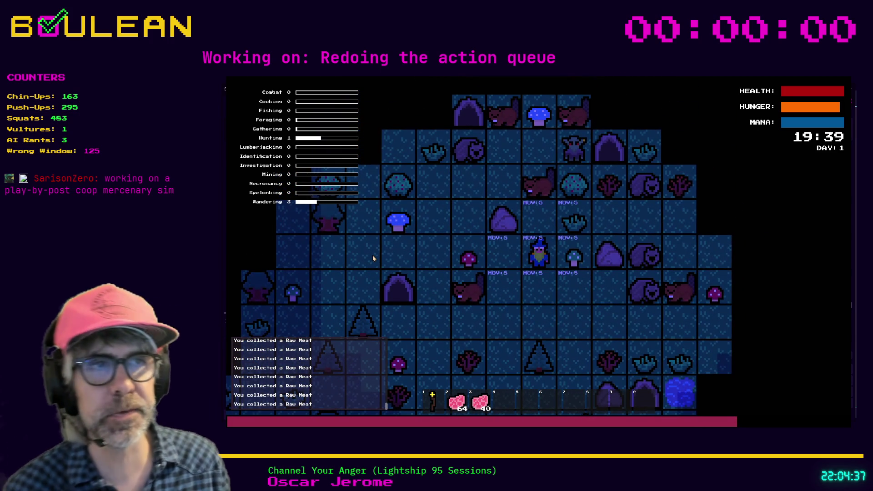
- Attack the Beaver, then kill the Wombat to the east and collect its Raw Meat
key(a)
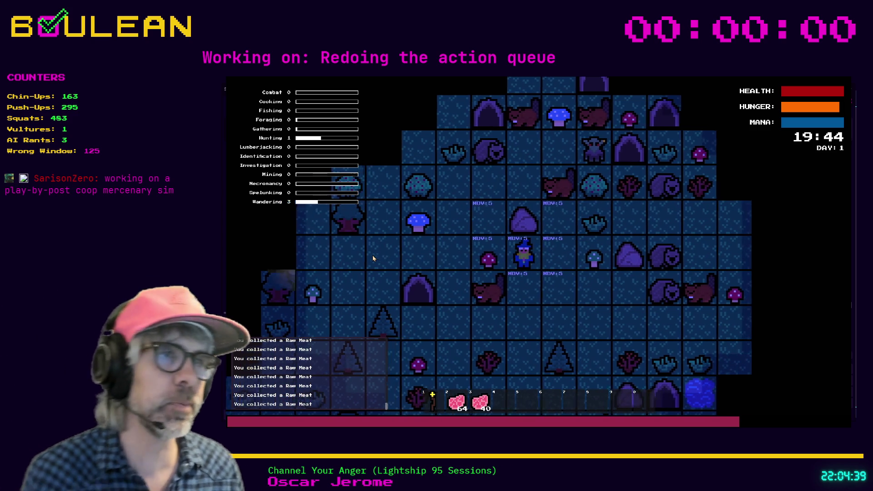
key(s)
key(a)
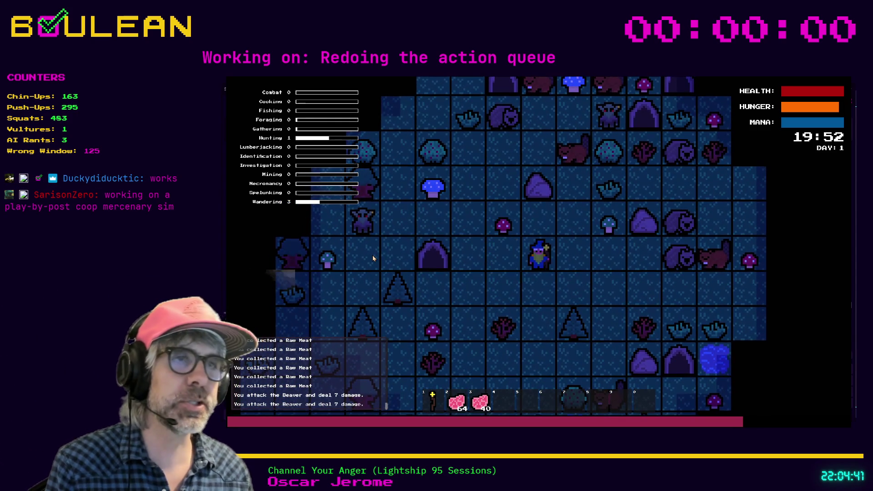
key(d)
key(d)
key(d)
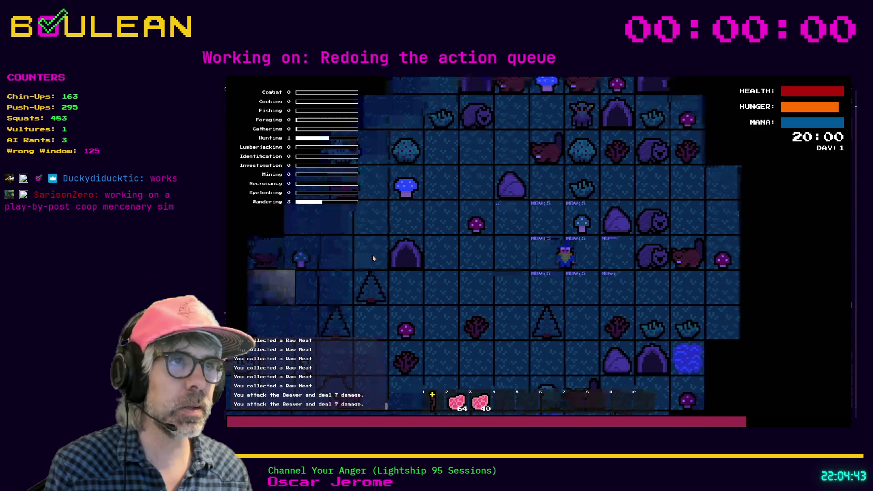
key(d)
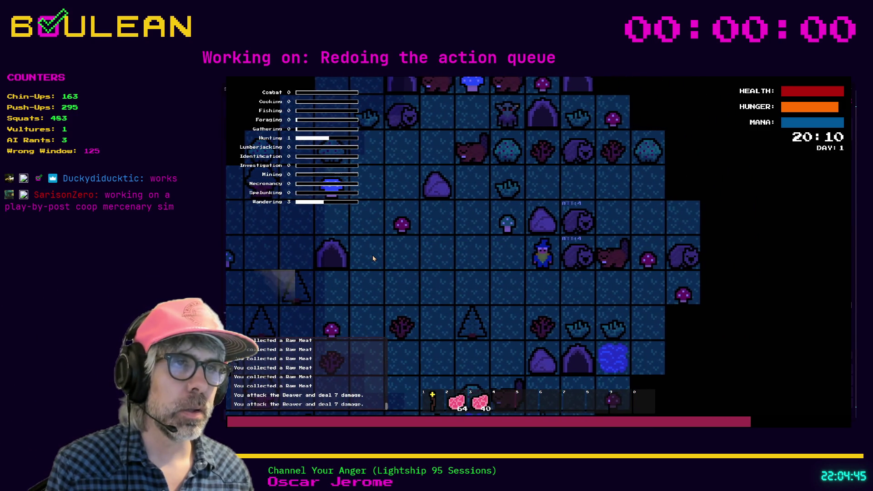
key(d)
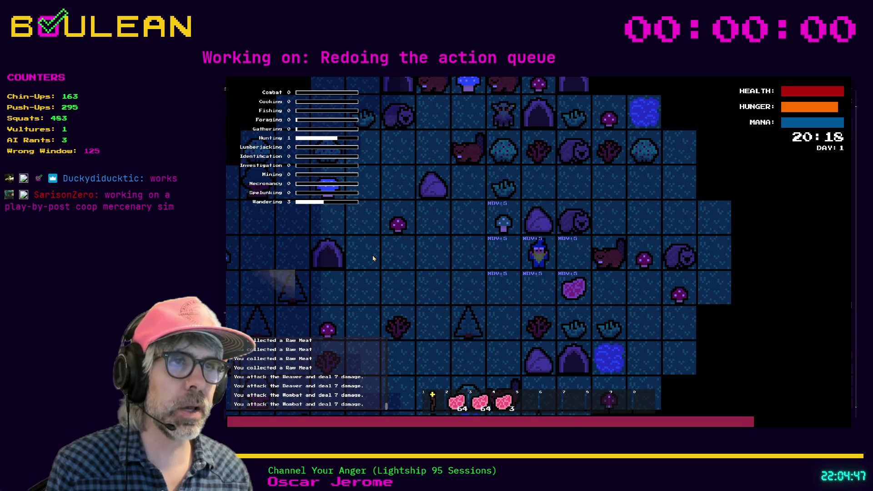
key(s)
key(d)
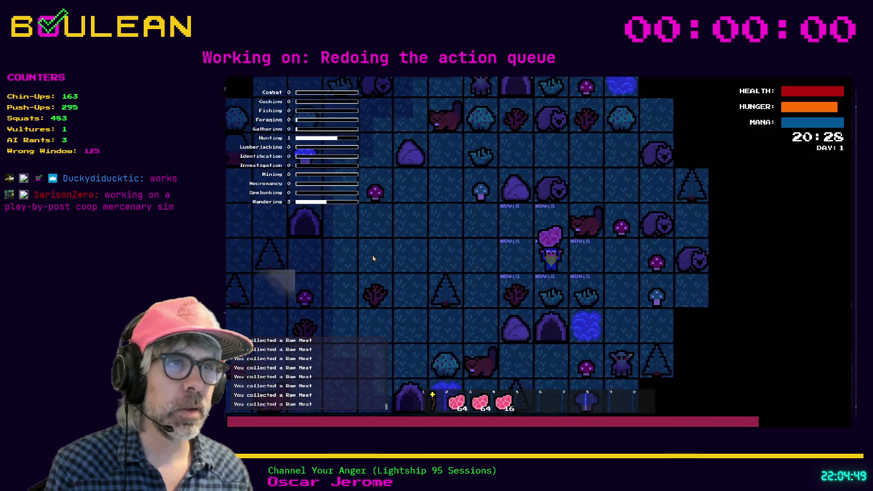
- Kill one more Wombat, collect its Raw Meat, and stop the game with F8
key(w)
key(d)
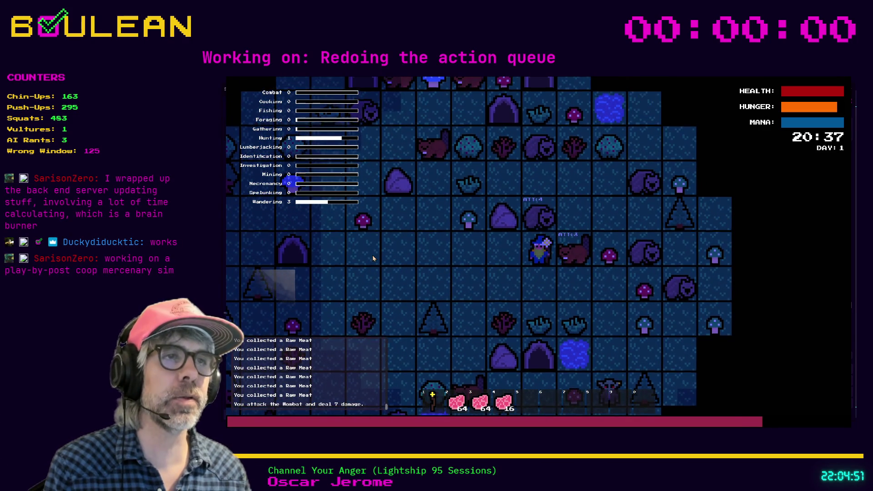
key(d)
key(w)
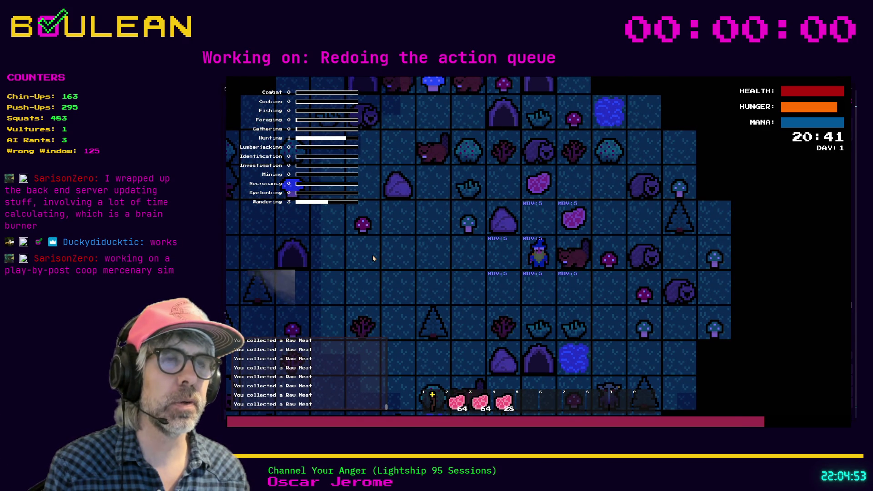
key(F8)
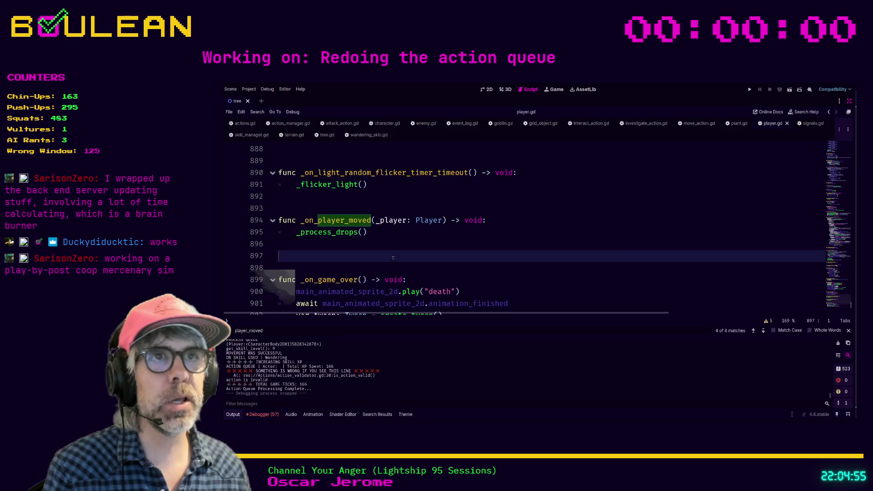
- Scroll player.gd from the _on_player_moved declaration up to _on_time_advanced, then open the find bar
click(492, 223)
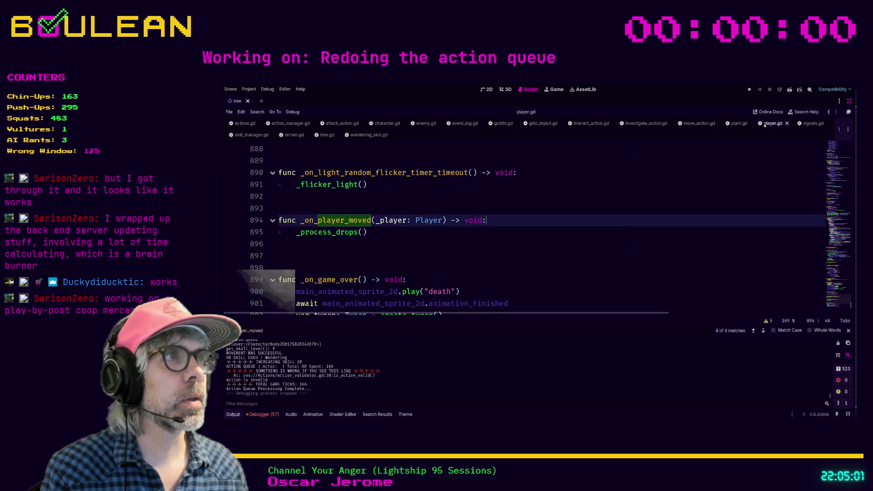
scroll(637, 224, up, 1)
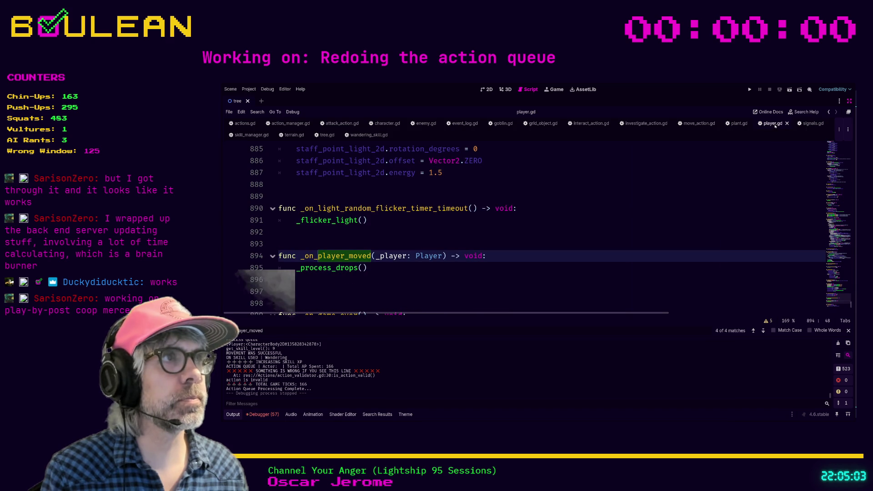
scroll(721, 157, down, 6)
scroll(529, 208, up, 5)
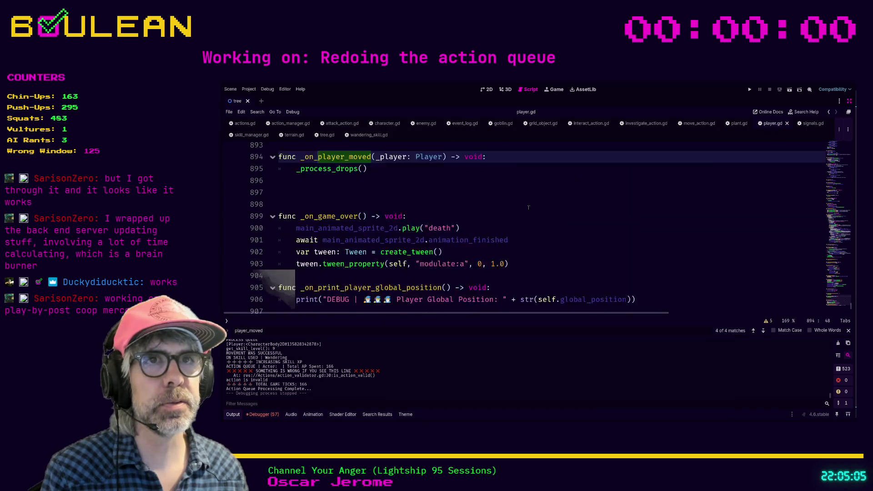
scroll(529, 208, up, 10)
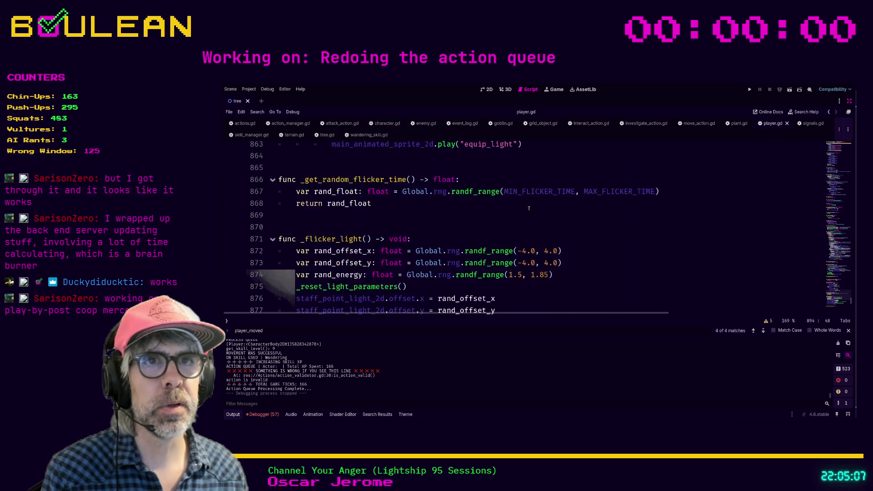
scroll(529, 208, up, 12)
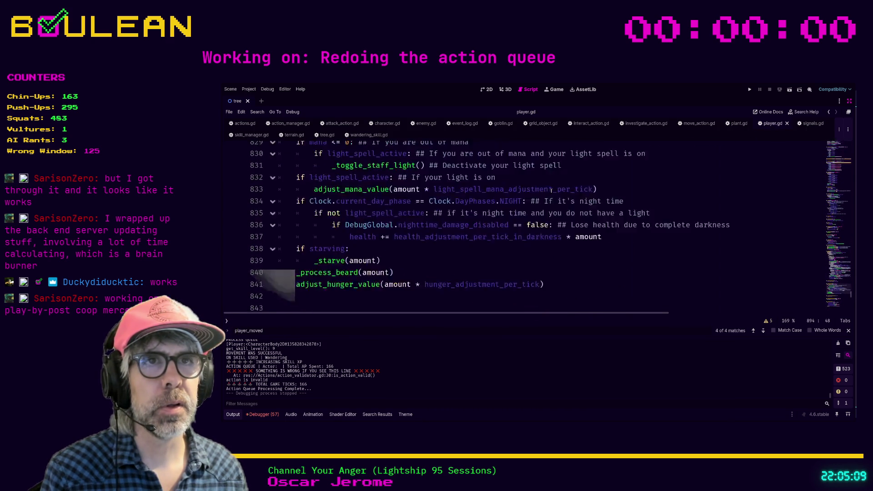
click(541, 189)
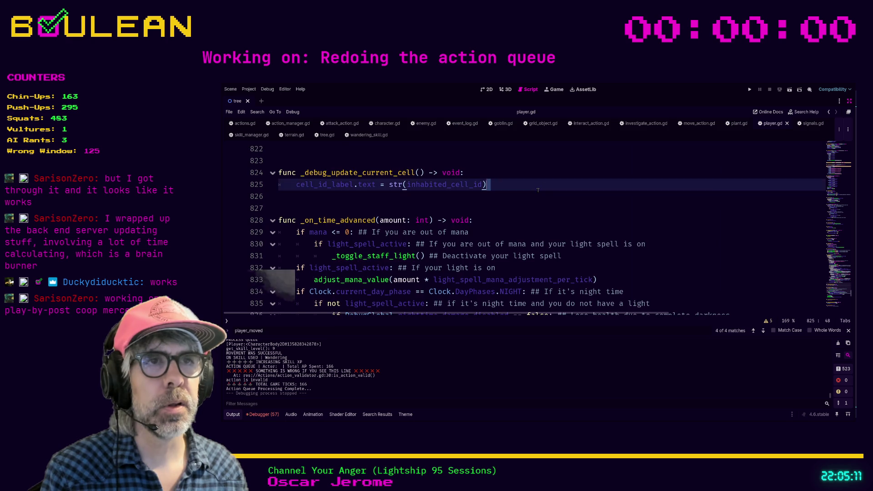
scroll(539, 190, down, 2)
key(ctrl+f)
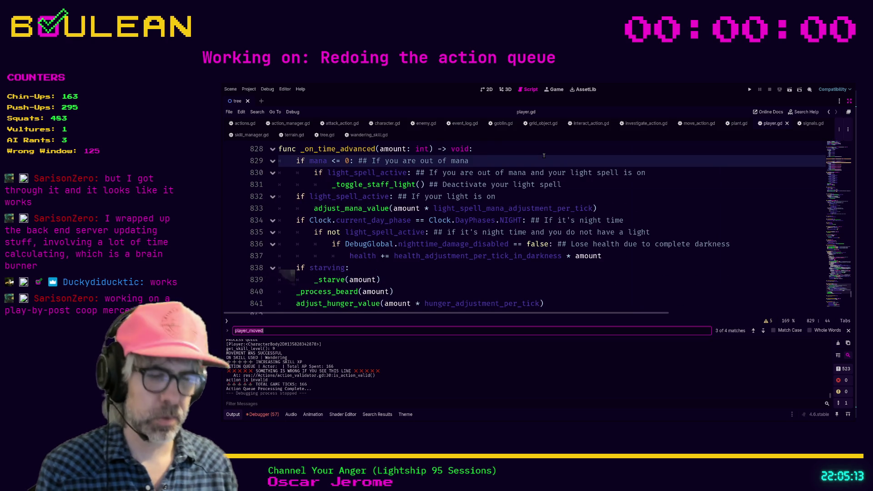
text(initiate)
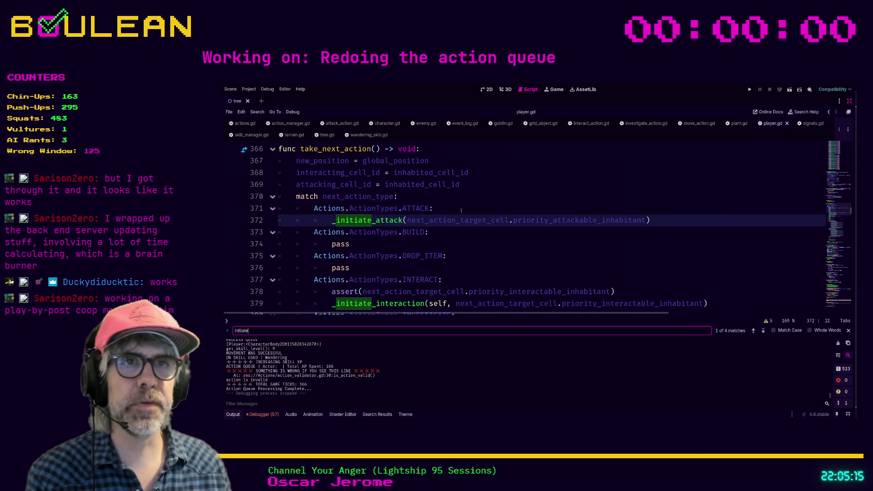
scroll(369, 210, down, 1)
click(342, 232)
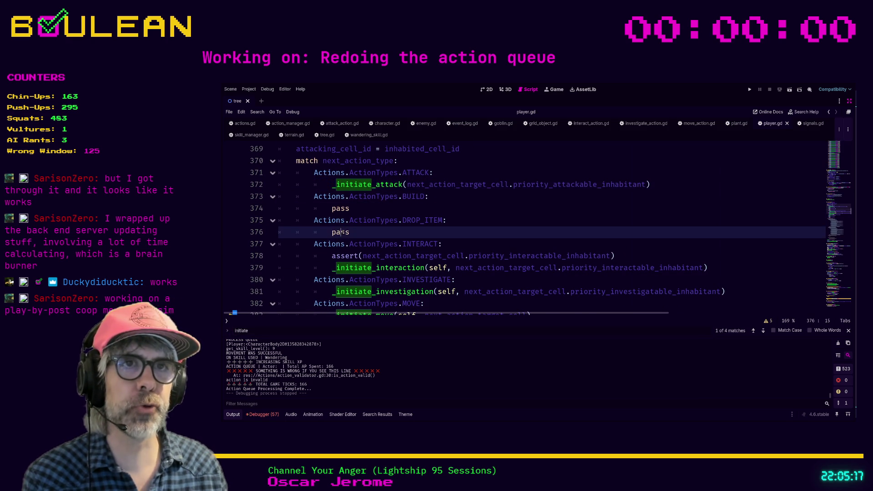
scroll(356, 233, down, 2)
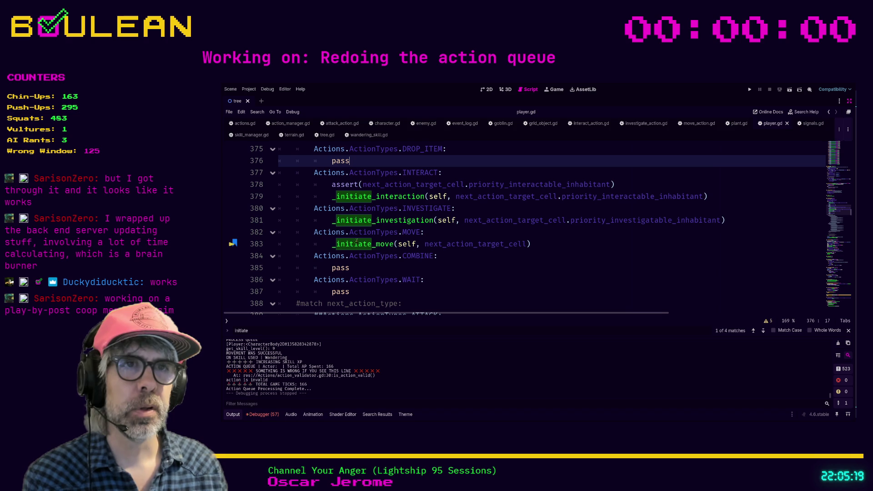
drag(350, 268, 285, 273)
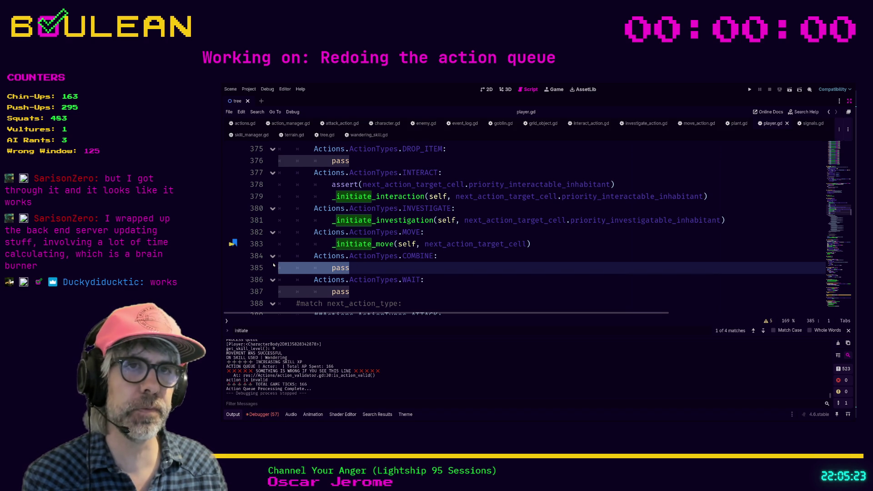
click(366, 270)
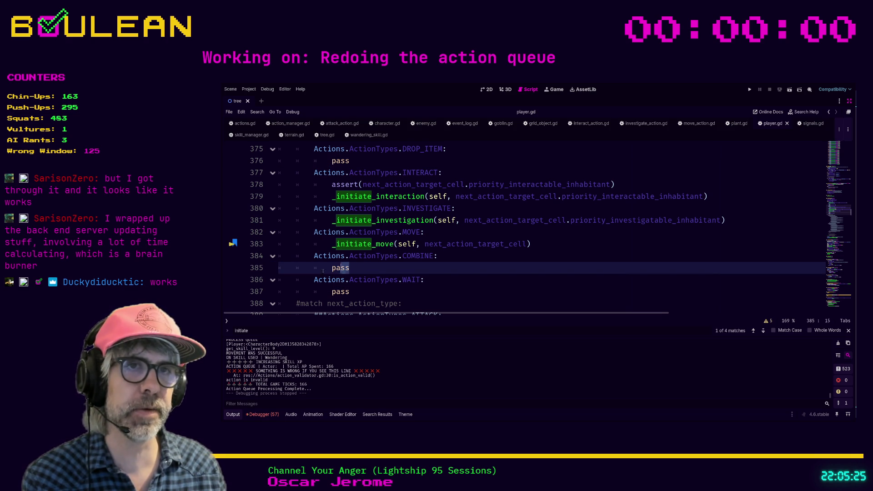
drag(349, 269, 286, 270)
click(351, 291)
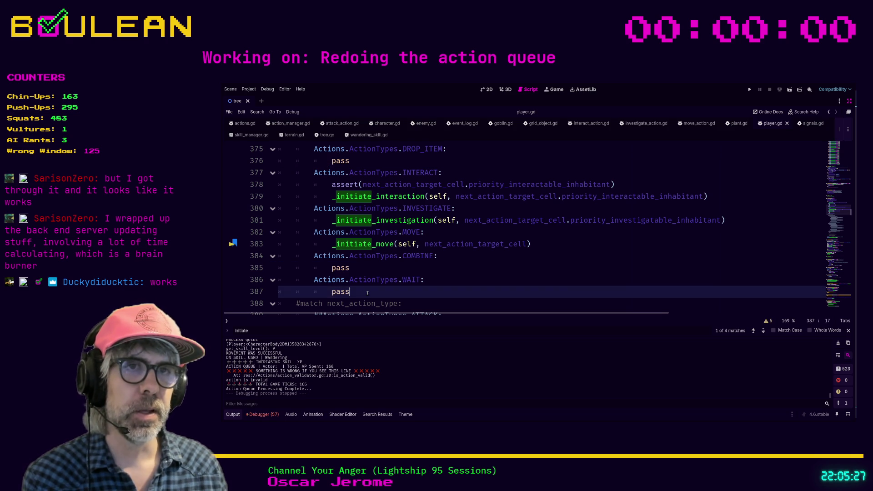
drag(350, 292, 281, 292)
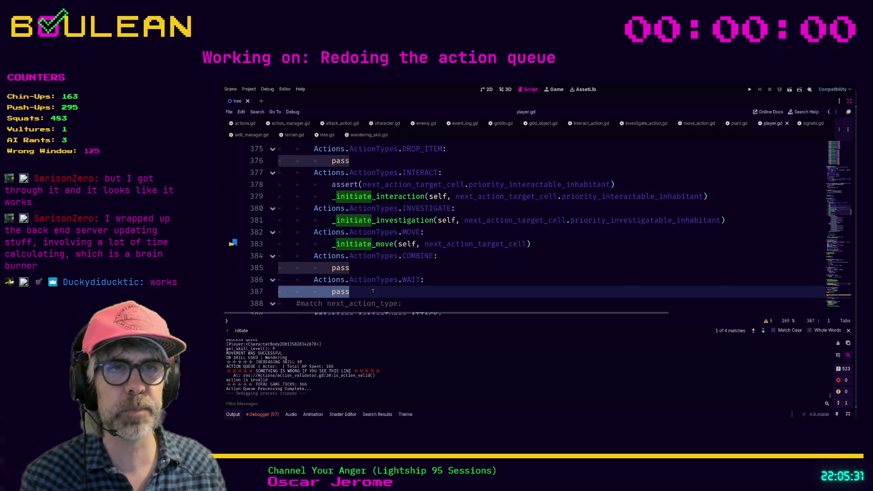
click(372, 291)
scroll(370, 290, down, 4)
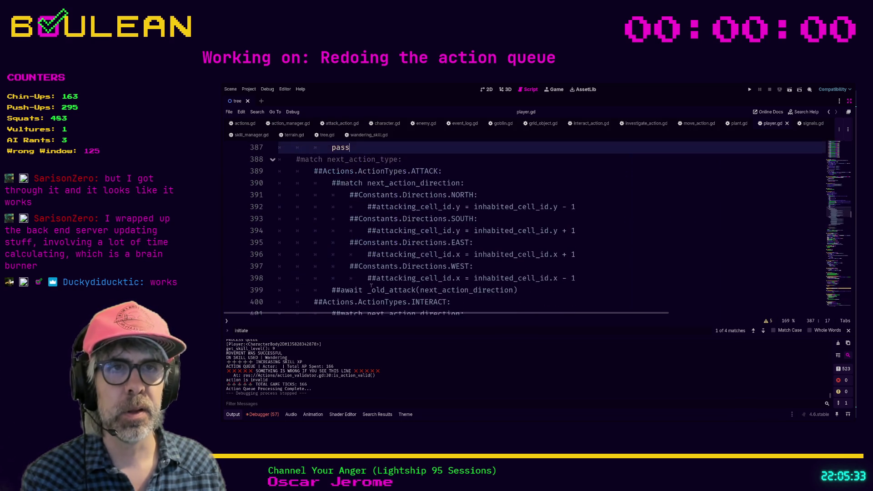
scroll(325, 226, up, 2)
scroll(299, 218, down, 6)
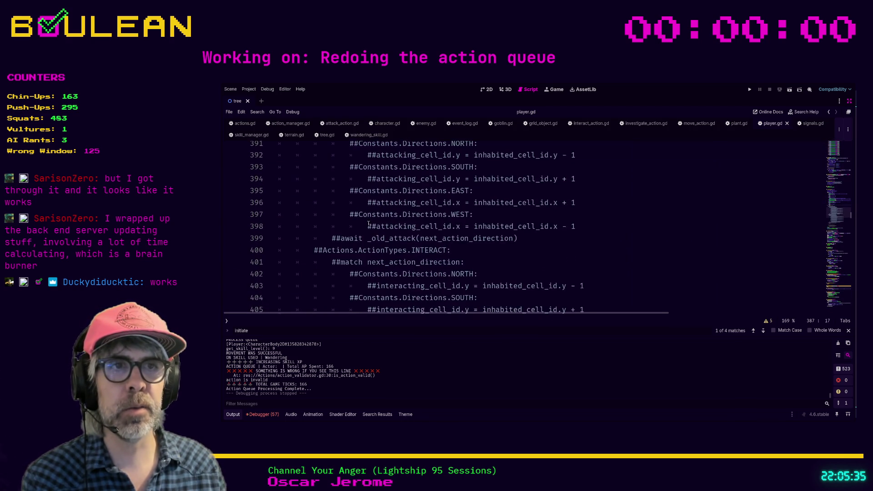
scroll(386, 264, down, 2)
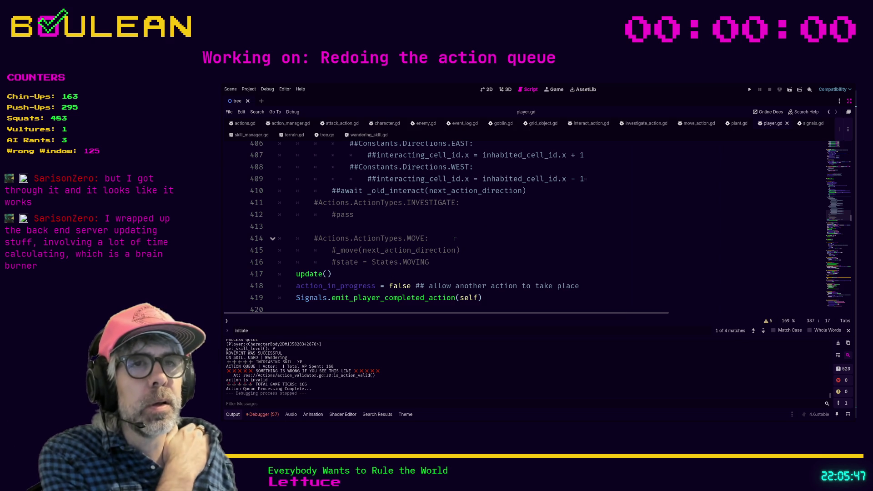
scroll(450, 249, up, 1)
scroll(450, 248, down, 3)
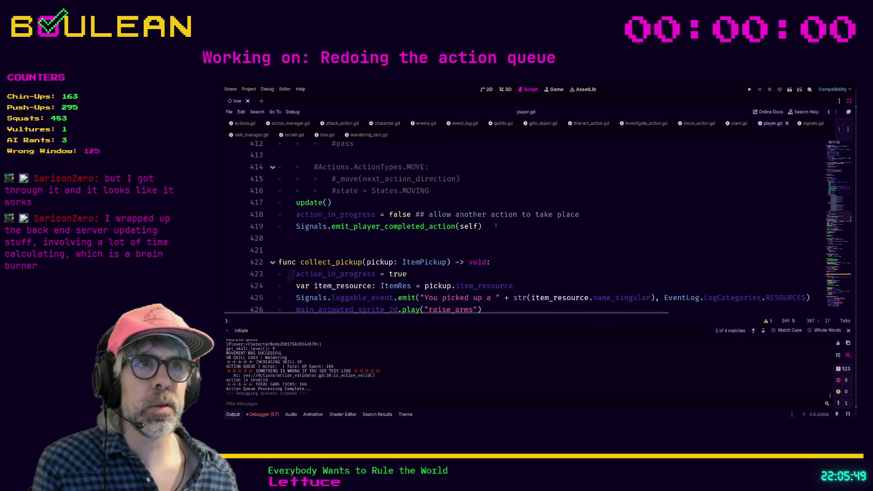
drag(501, 227, 275, 207)
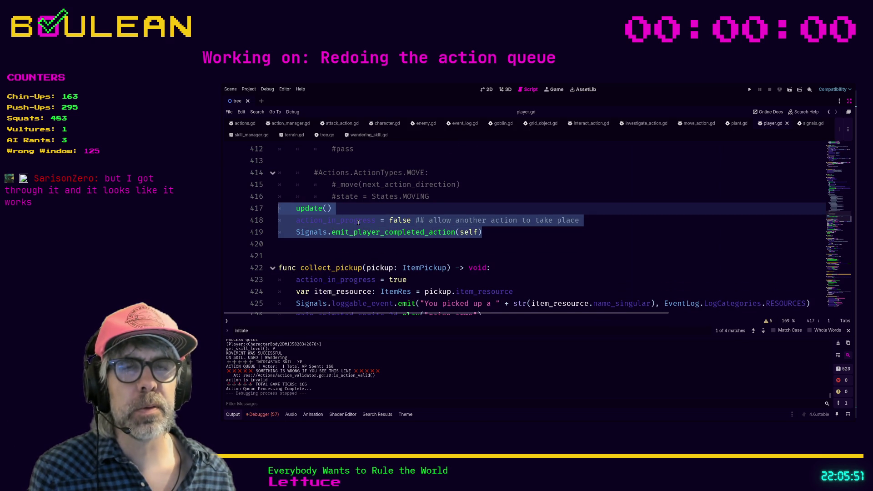
- Cut the update, action_in_progress reset and completed-action signal lines, paste them after the WAIT case, and run with F5
key(ctrl+x)
scroll(358, 223, up, 10)
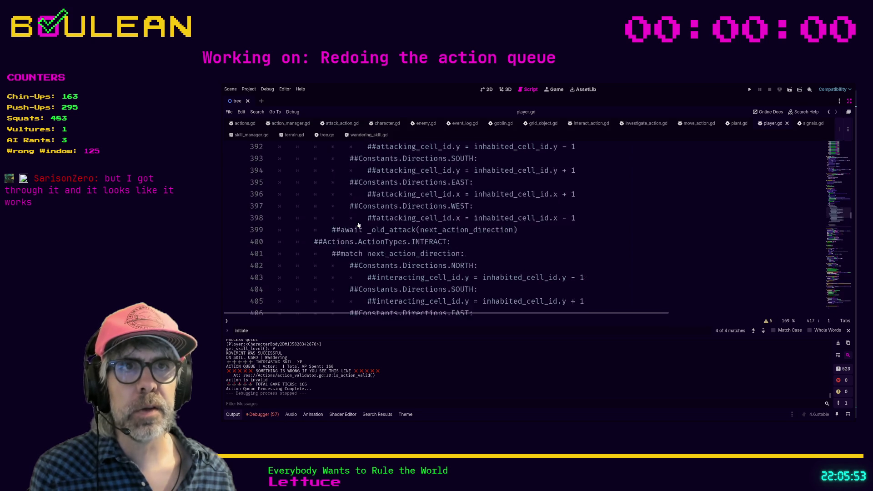
scroll(358, 224, up, 1)
drag(350, 256, 358, 246)
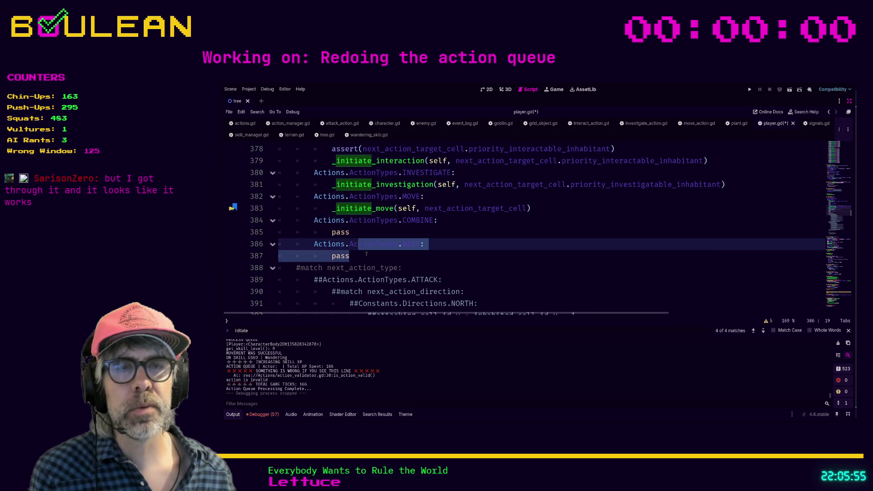
click(366, 254)
key(Return)
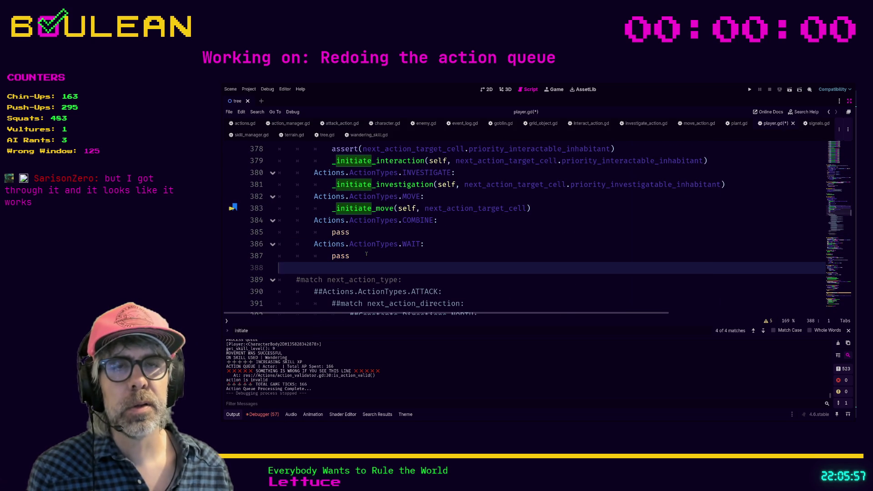
key(ctrl+v)
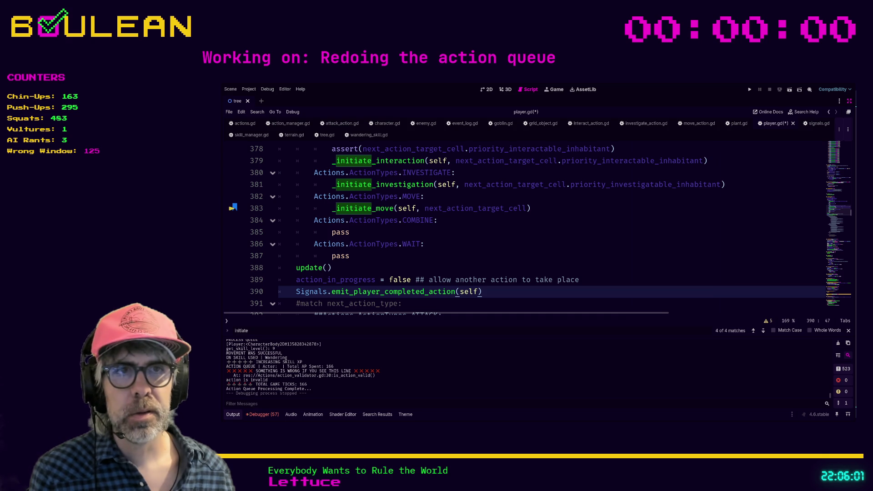
key(F5)
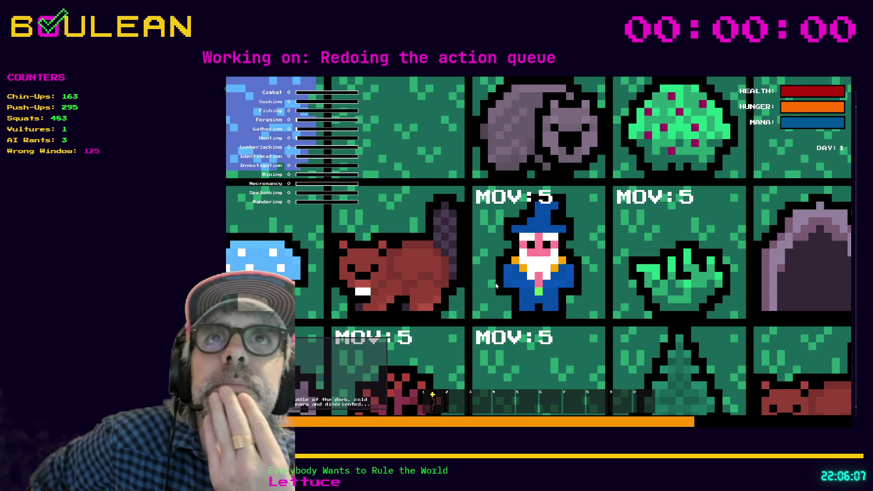
- Zoom the game map out to show the forest around the wizard
scroll(496, 286, down, 3)
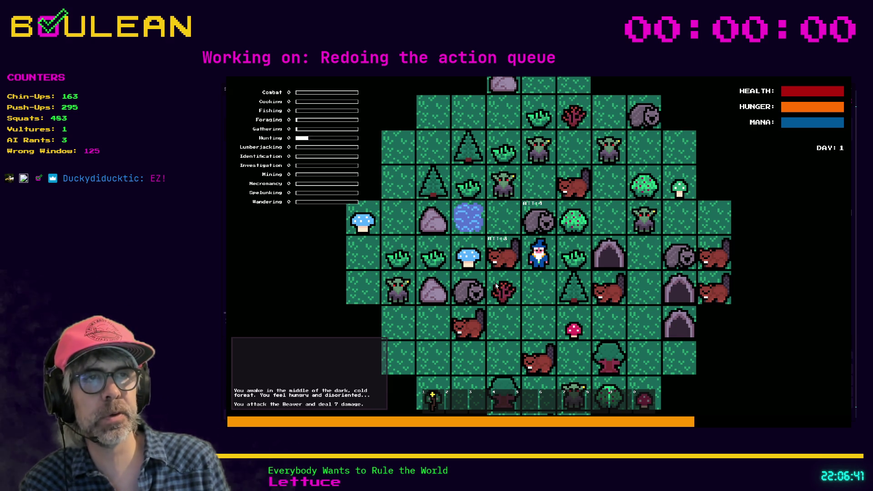
- Kill the Beaver beside the wizard, gather from the Sapling, and collect the Raw Meat
key(Left)
key(Left)
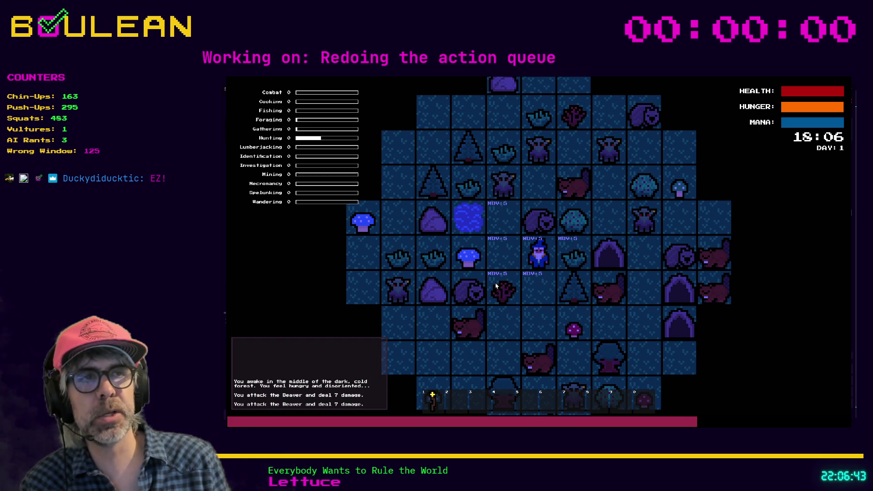
key(Left)
key(Down)
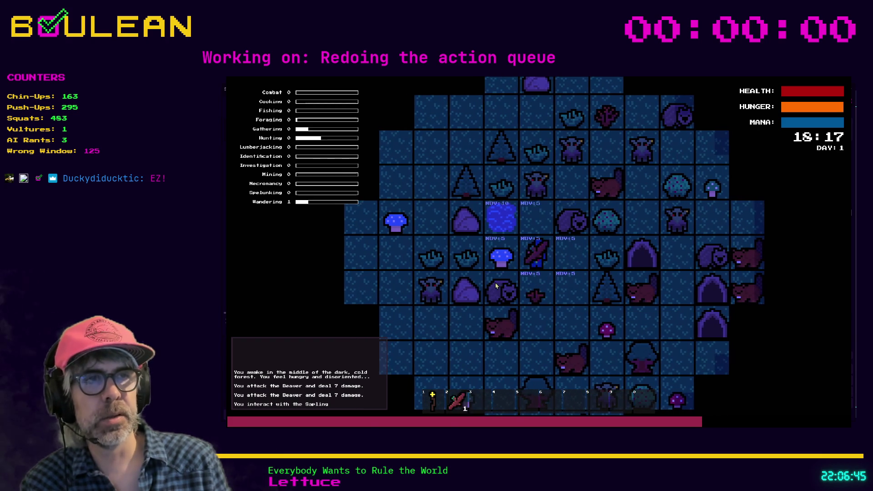
key(Right)
key(Right)
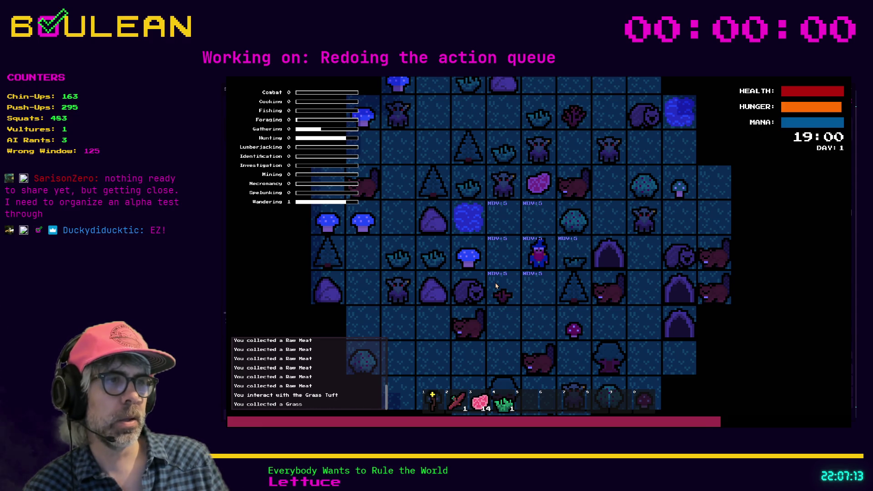
- Walk the wizard several tiles down and to the left
key(Down)
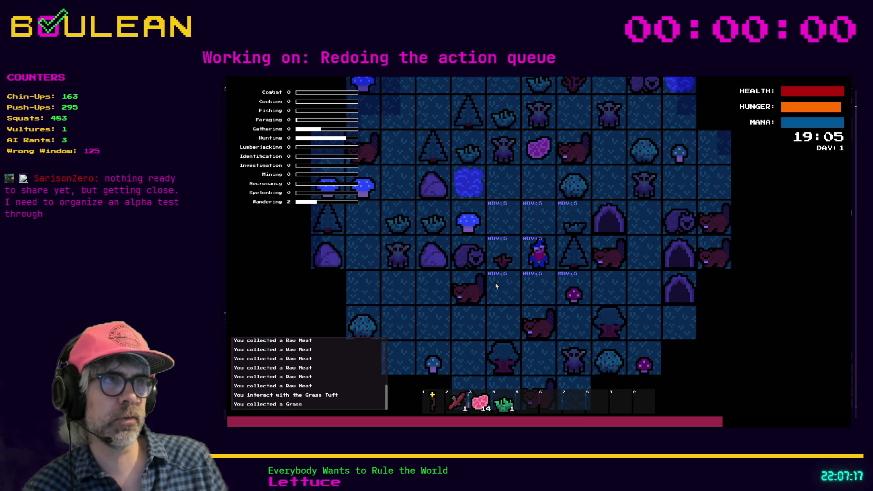
key(Down)
key(Left)
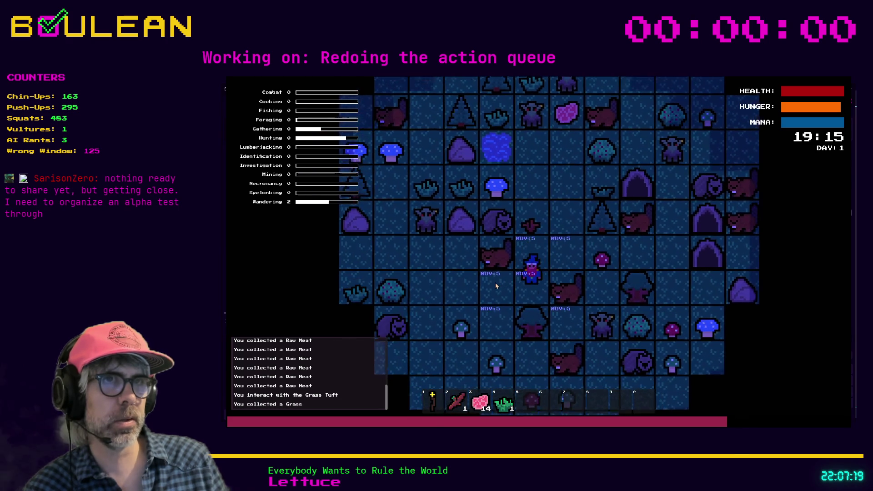
key(Down)
key(Down)
key(Left)
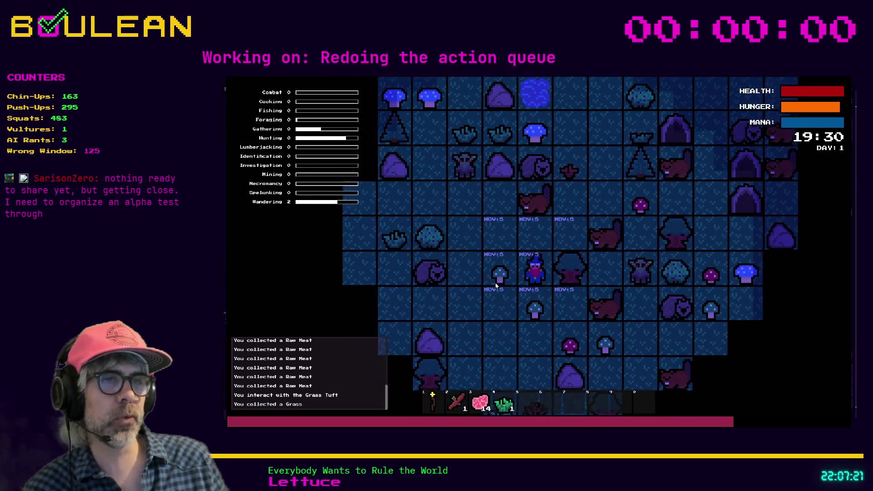
key(Down)
key(Down)
key(Down)
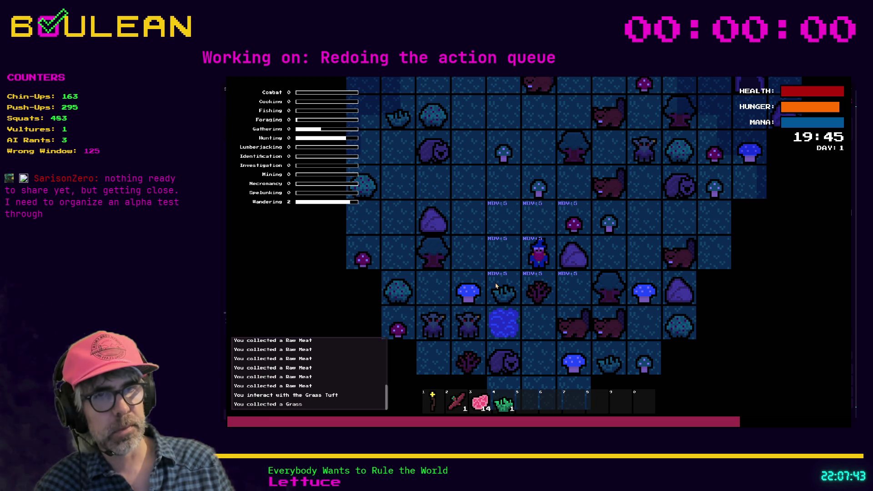
- In interact mode, gather sticks from the Sapling, the Grass Tuft, and the Blue Mushroom
key(i)
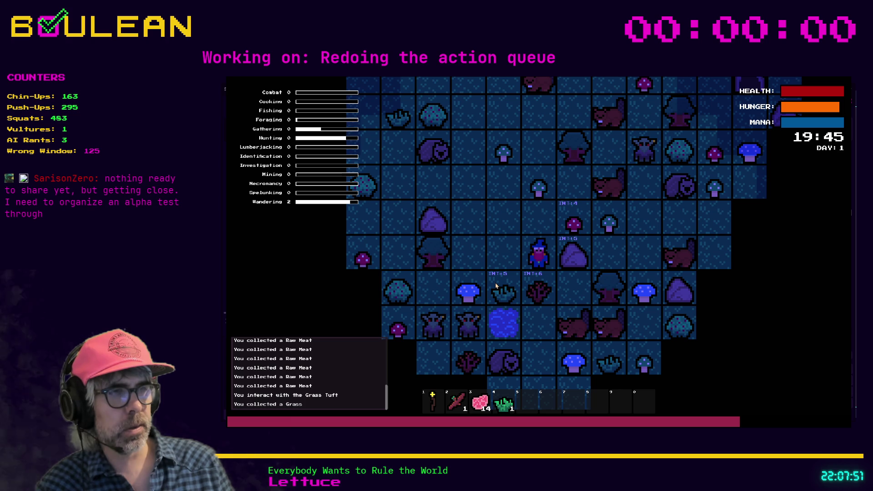
key(space)
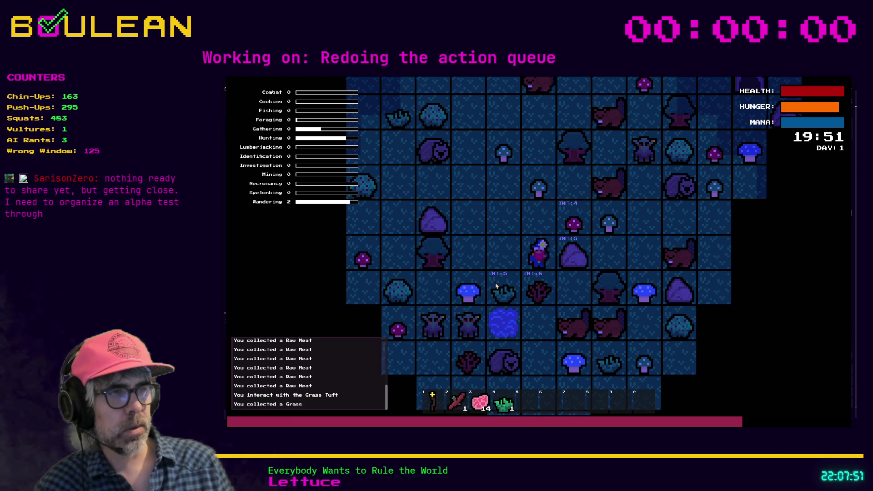
key(Down)
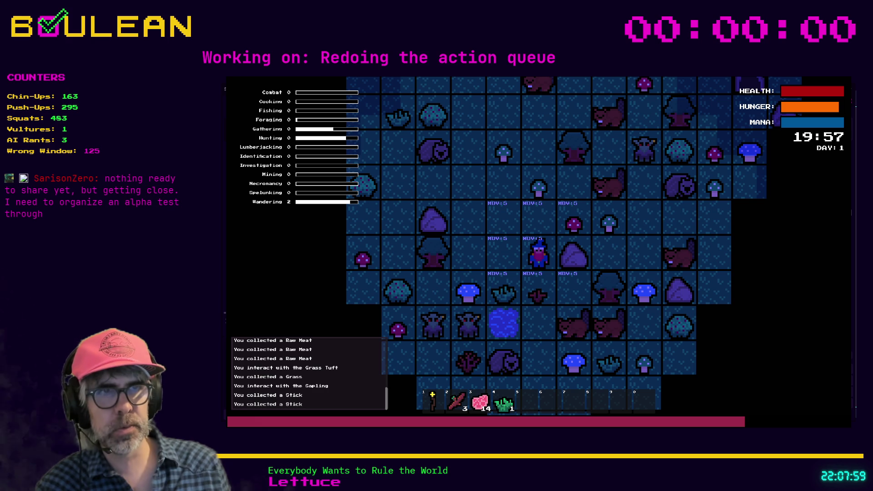
key(Left)
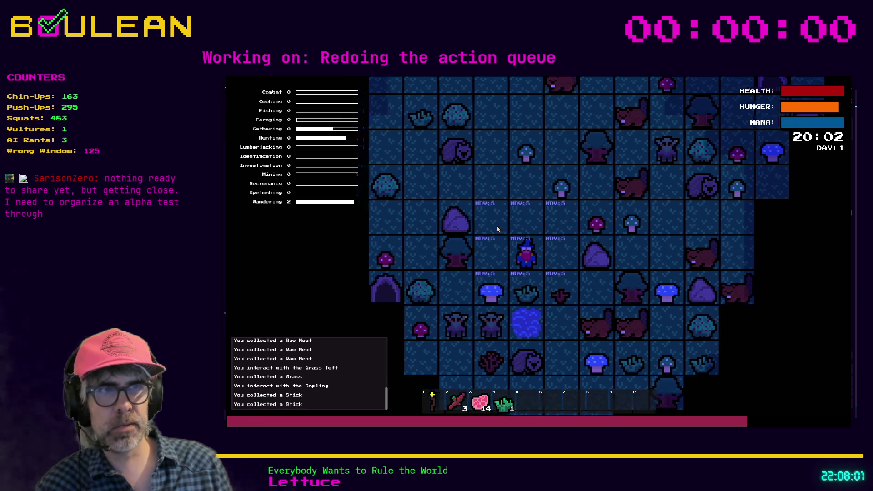
key(Down)
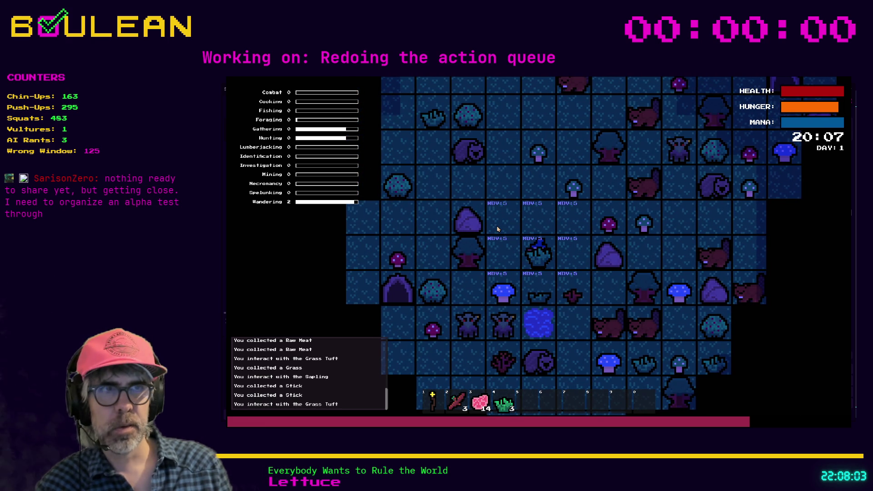
key(Left)
key(Down)
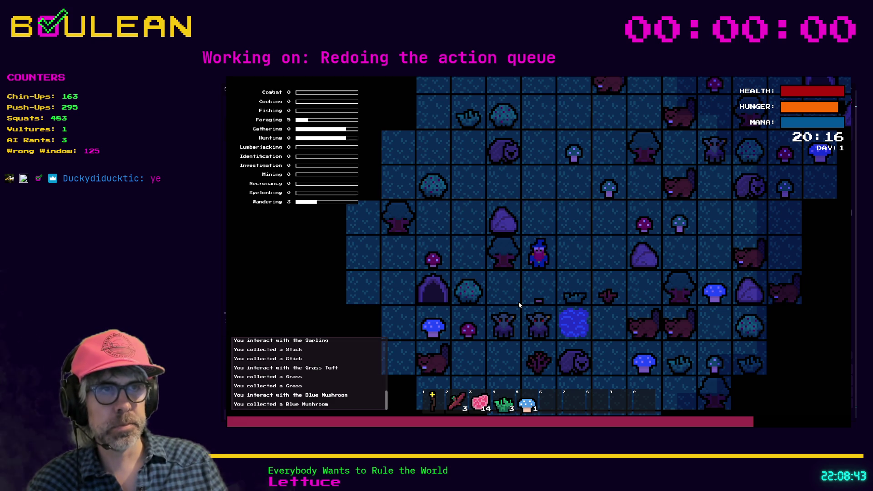
- Chop the tree beside the wizard until it falls into a log
mouse_move(518, 301)
key(i)
key(Left)
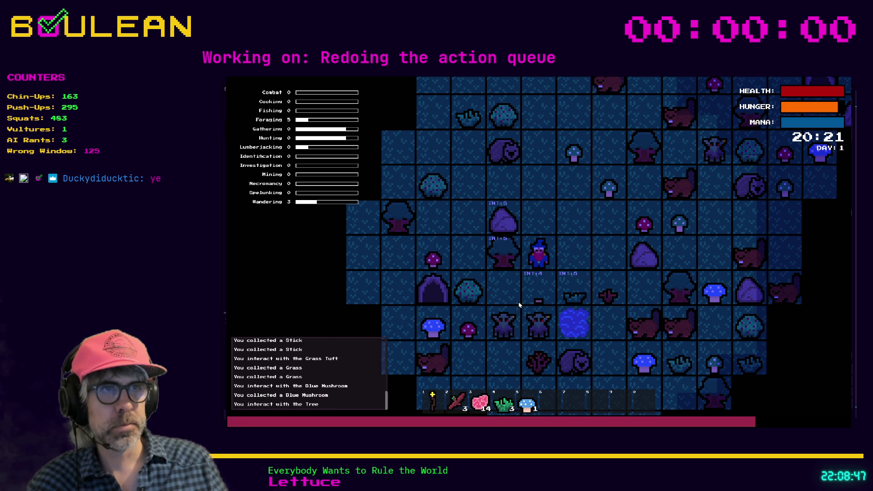
key(Left)
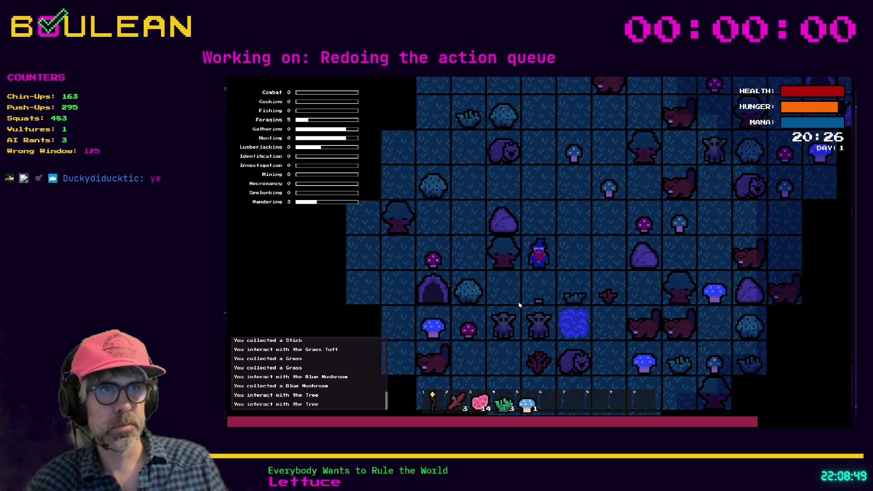
key(Left)
- Step down and left, then pick a berry from the Berry Bush
key(m)
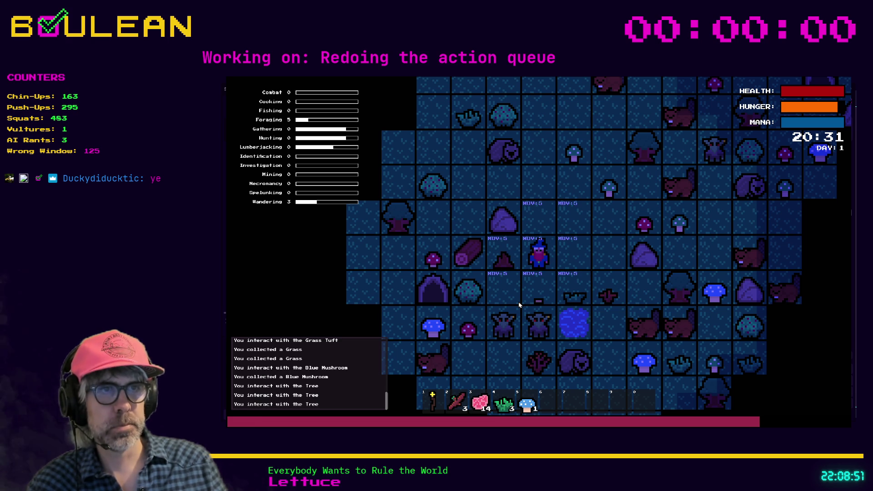
key(Down)
key(Left)
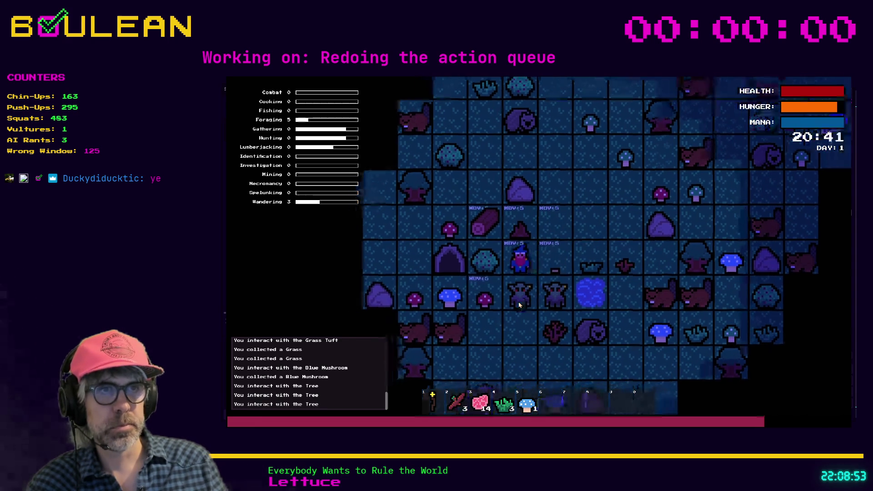
key(i)
key(Up)
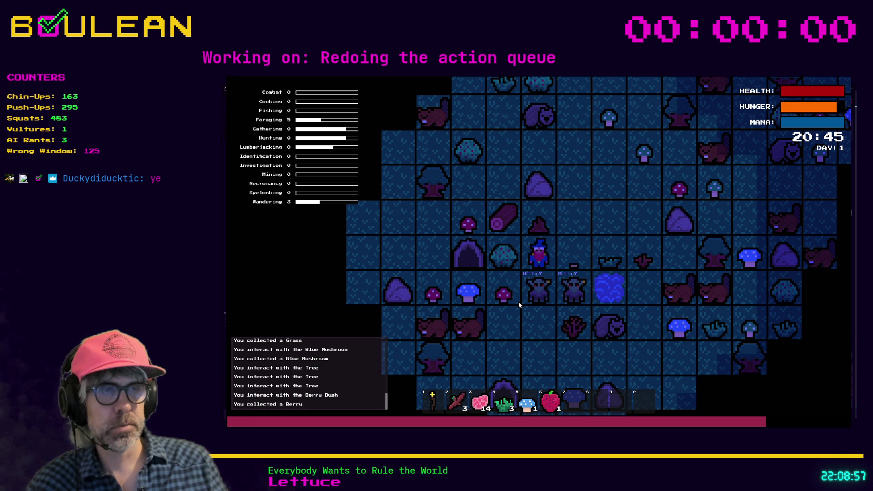
- Return to movement mode and zoom the game view in on the wizard
key(m)
scroll(518, 302, up, 2)
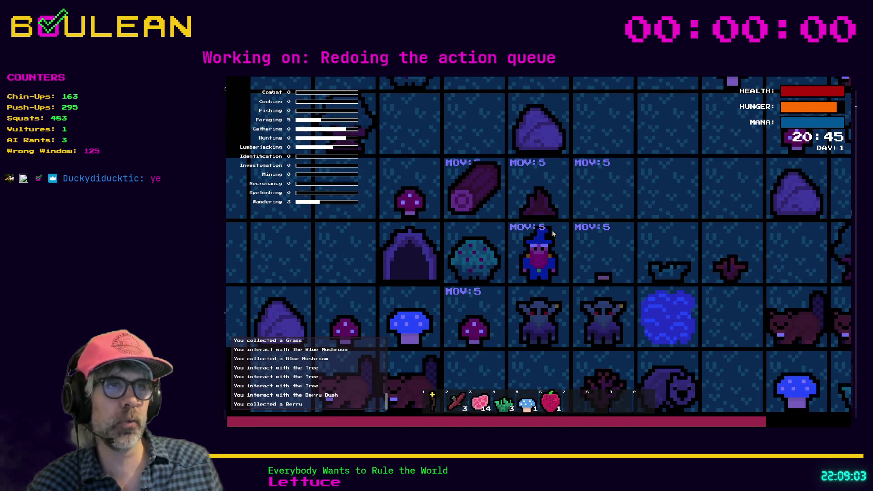
scroll(597, 229, up, 1)
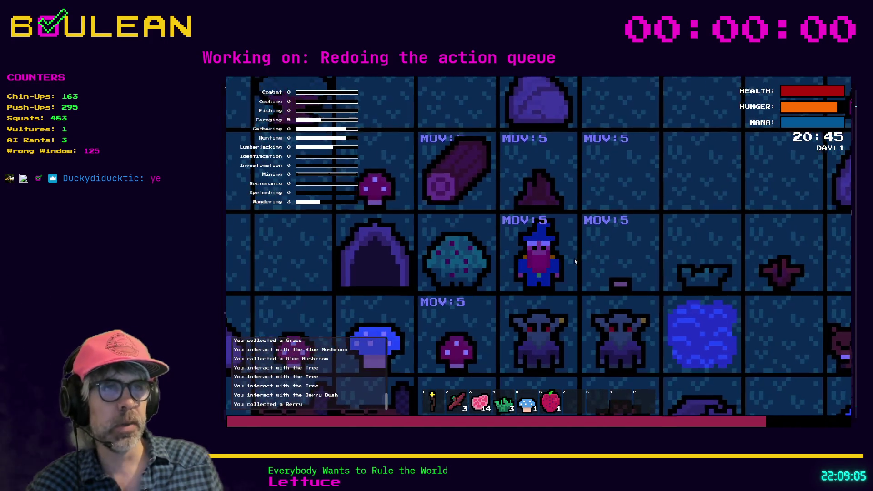
- Cycle the interact, move and drop overlays, then step the wizard one tile right
key(e)
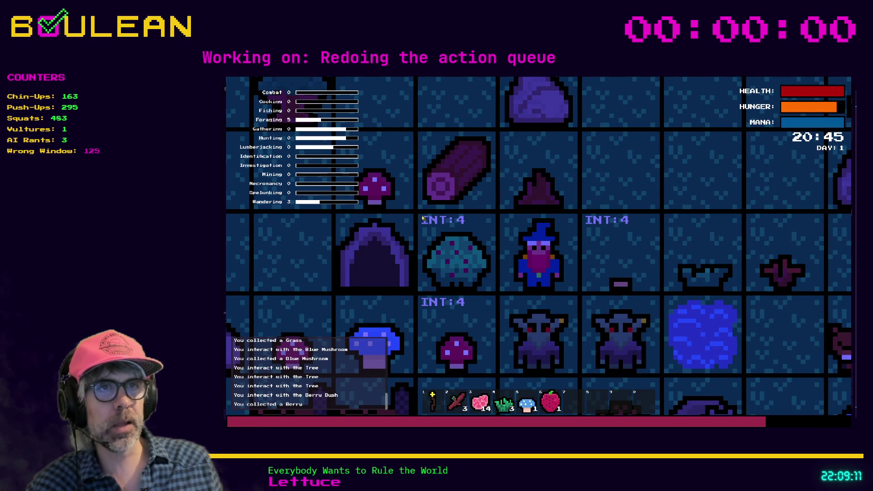
click(432, 285)
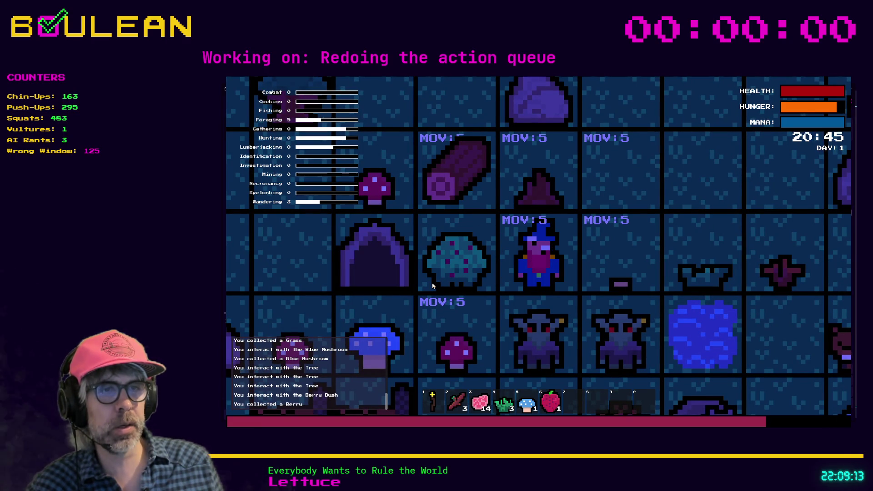
click(433, 286)
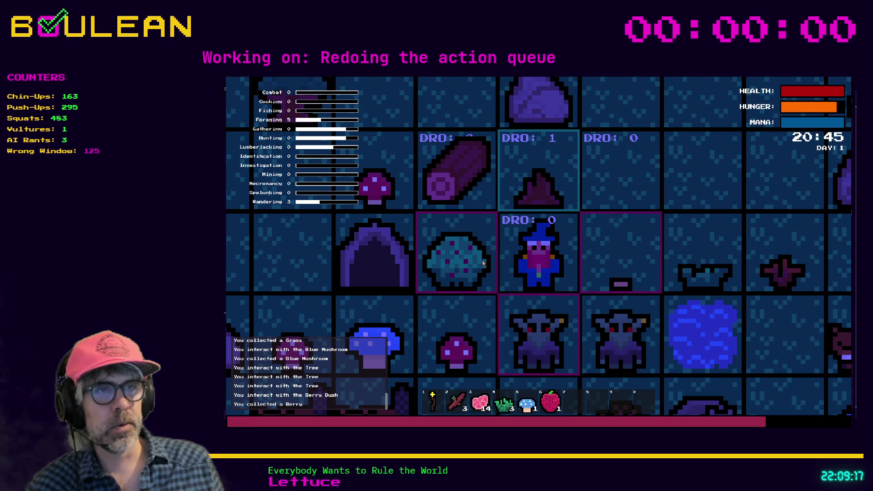
click(505, 270)
click(514, 269)
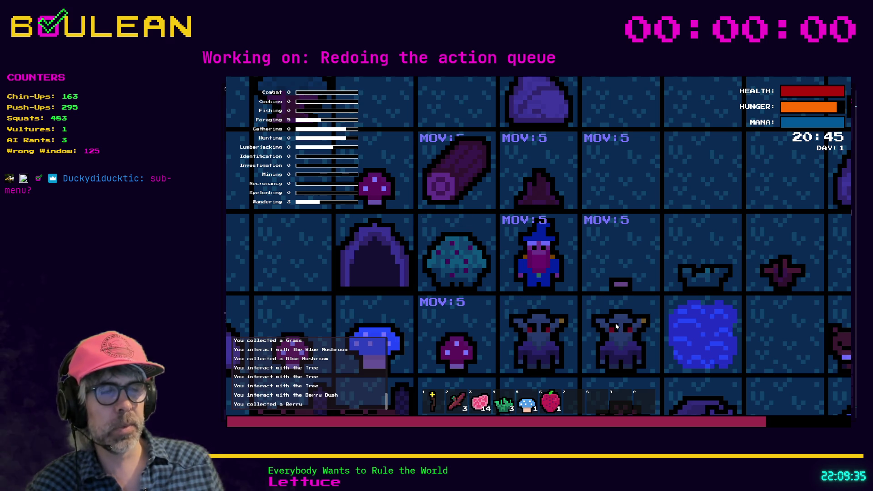
key(d)
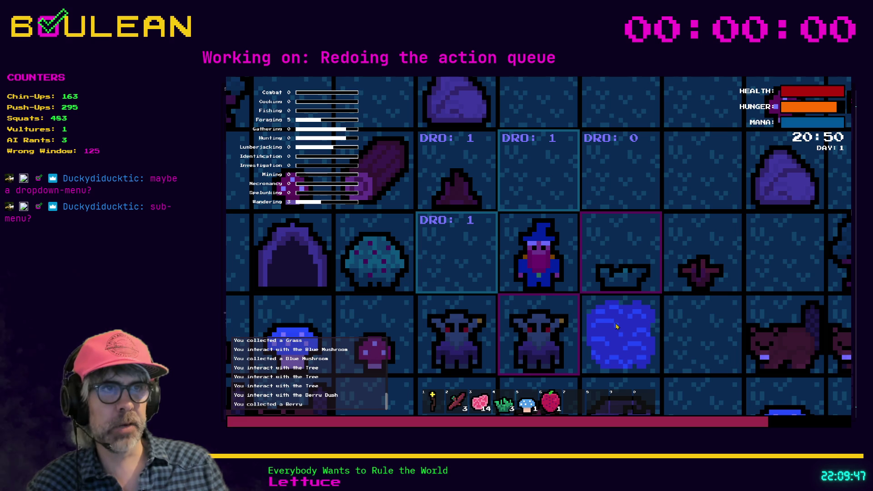
- Leave drop mode for movement mode and walk the wizard one tile north
key(m)
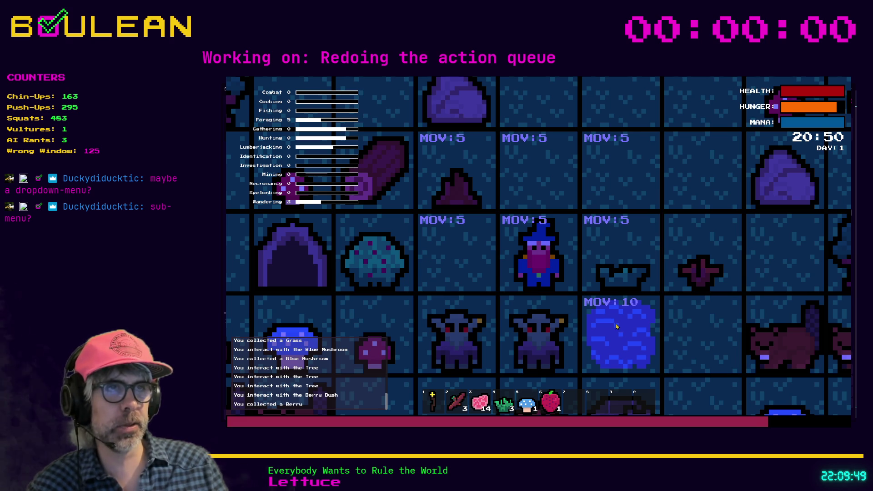
key(w)
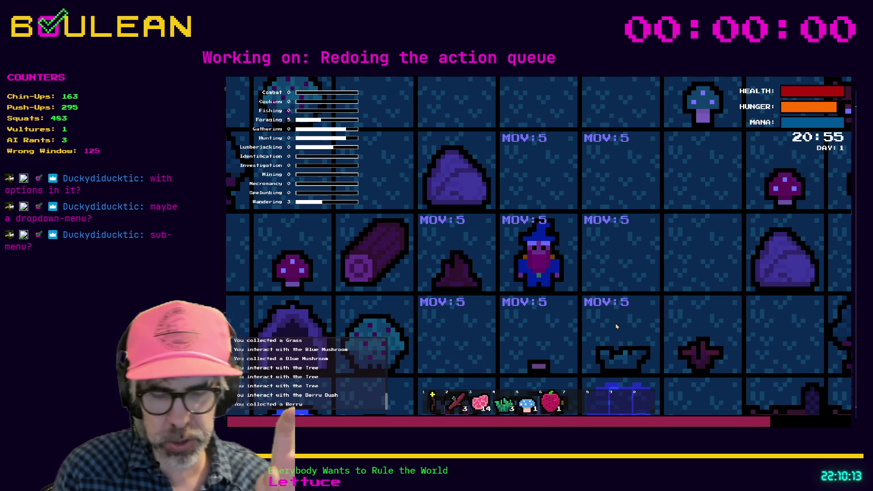
- Browse the CRAFTING recipe list, then walk the wizard one more tile north
key(c)
key(c)
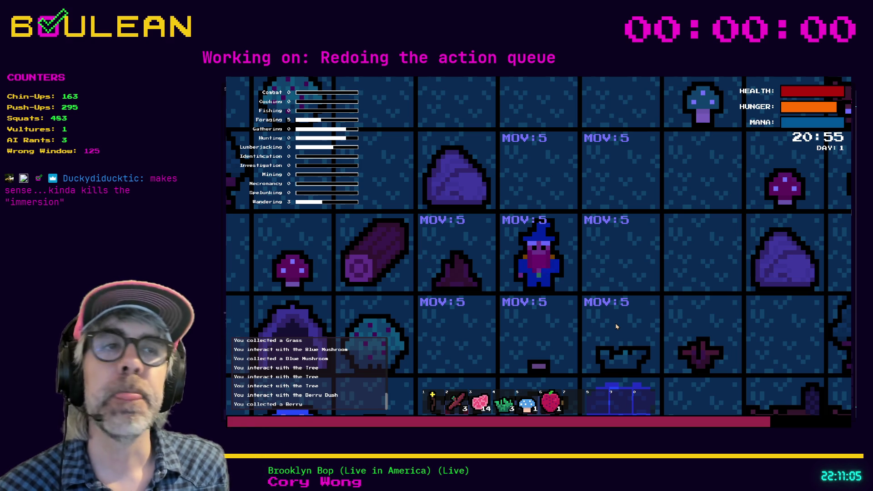
key(w)
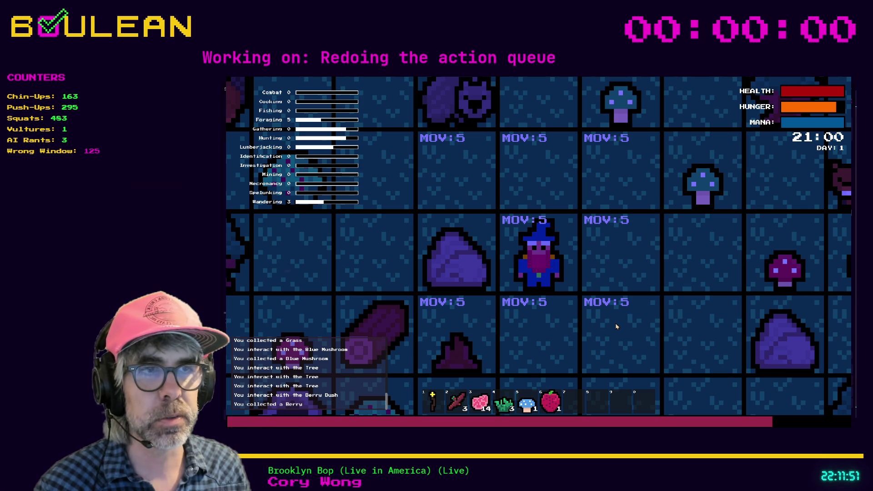
- Mine the adjacent rock repeatedly for Stone and Pebbles, then mine the rock left of the wizard
key(e)
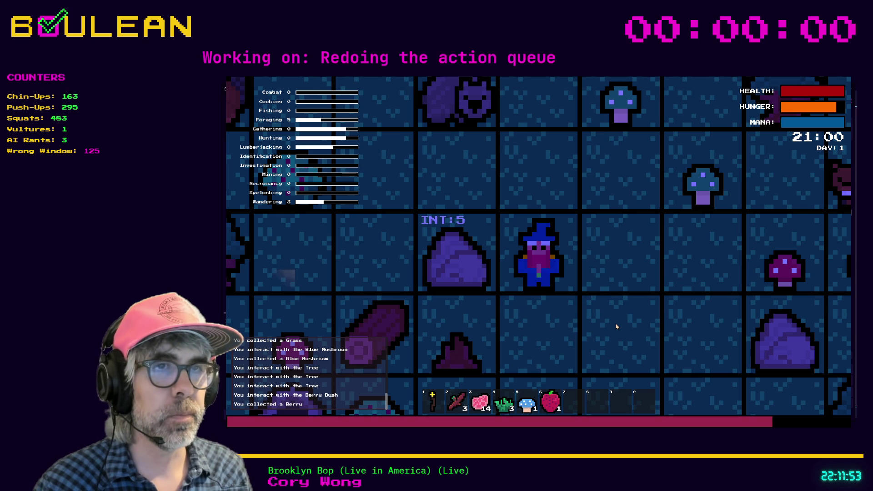
key(a)
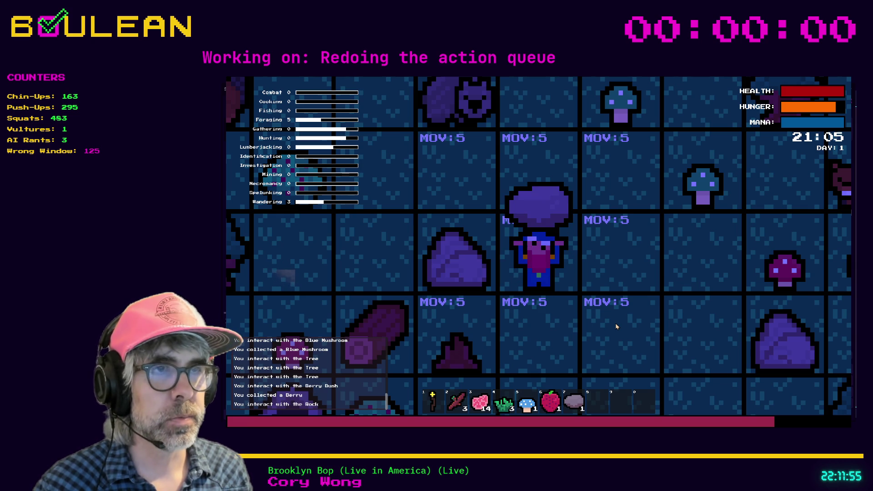
key(e)
key(a)
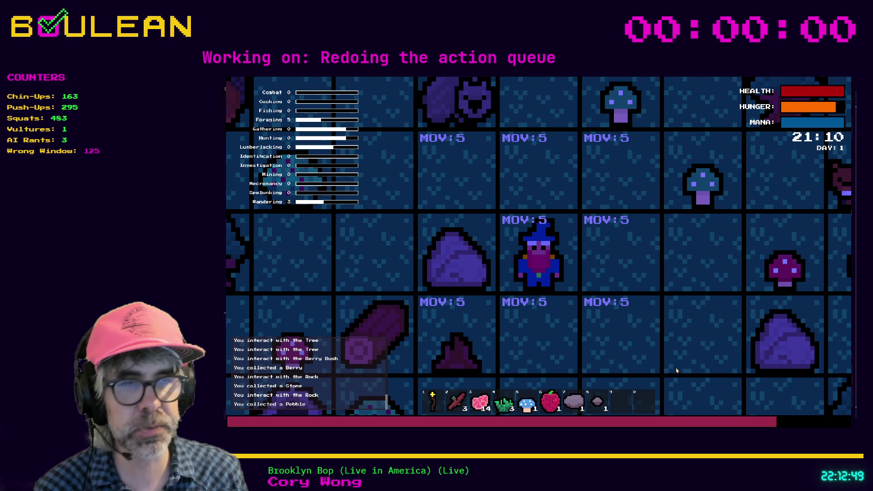
key(Left)
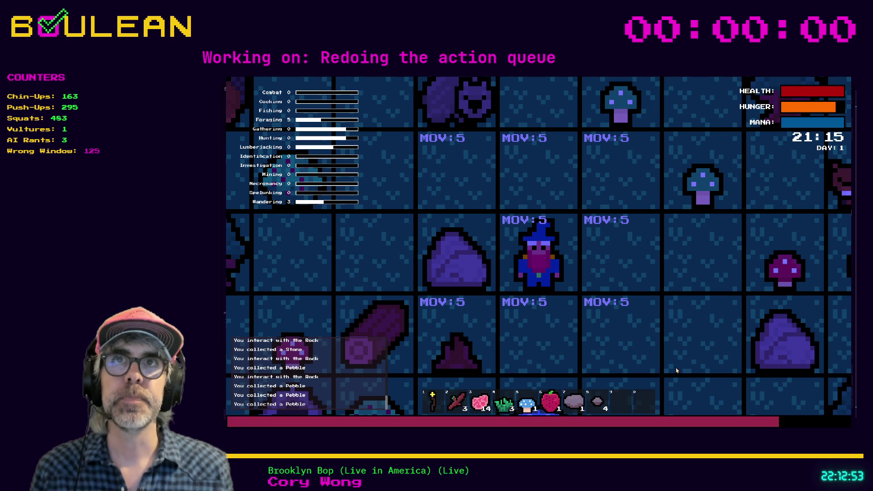
key(Left)
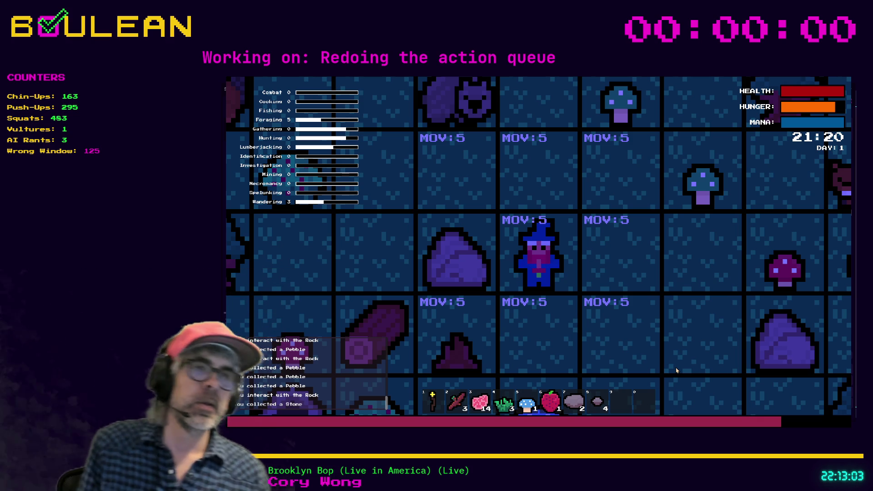
- Walk the wizard up, left and down, grab the red mushroom and pick berries from the Berry Bush
key(w)
key(a)
key(a)
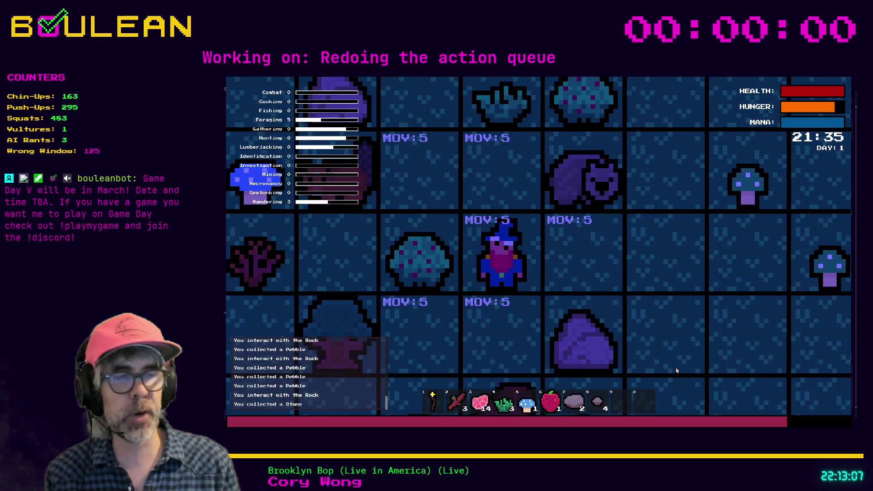
key(s)
key(s)
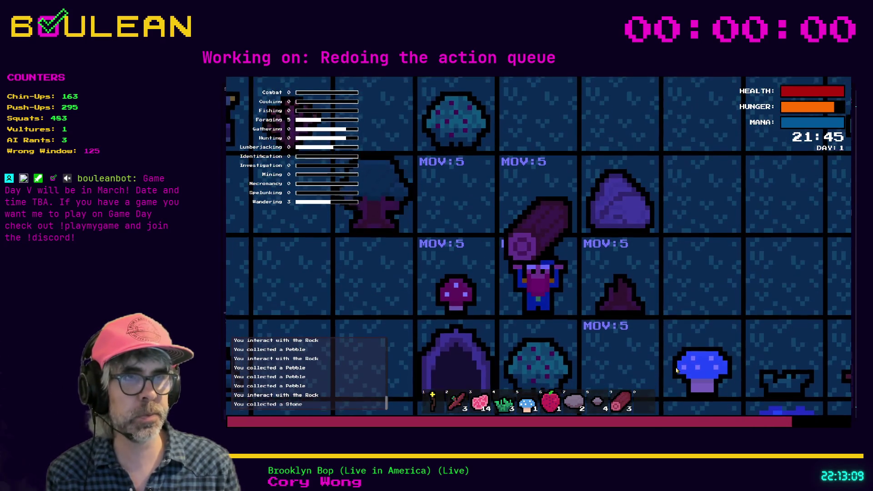
key(a)
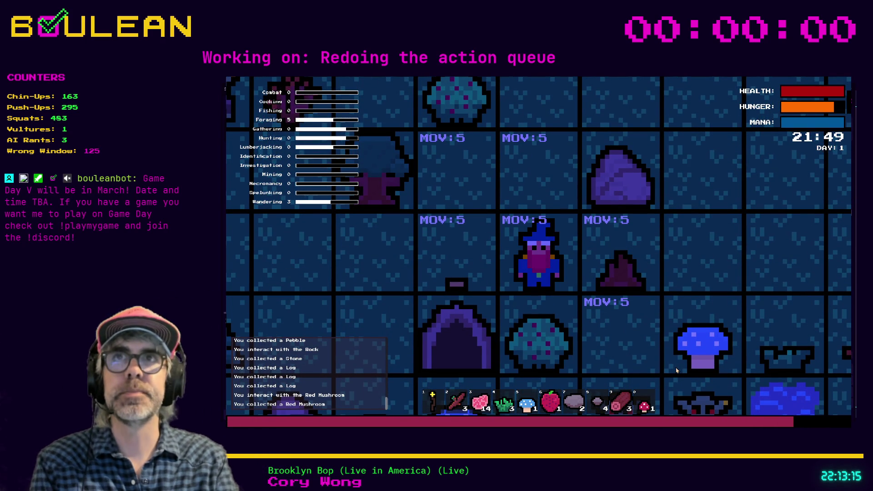
key(e)
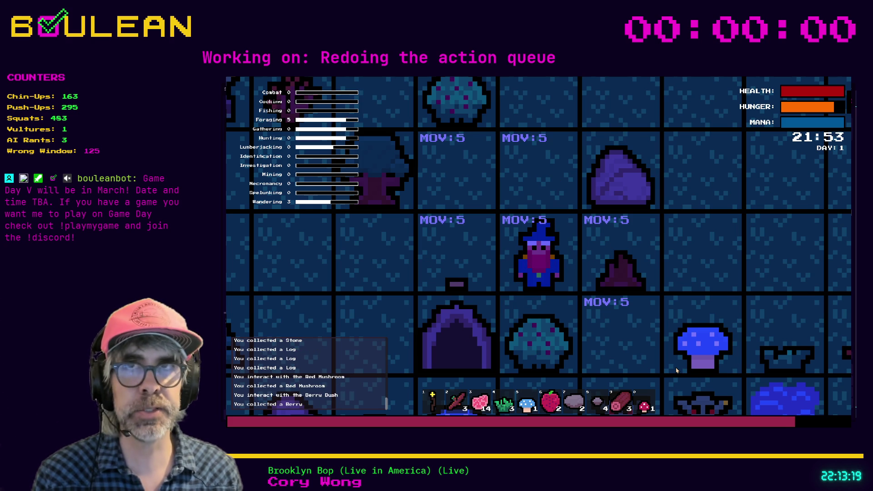
key(e)
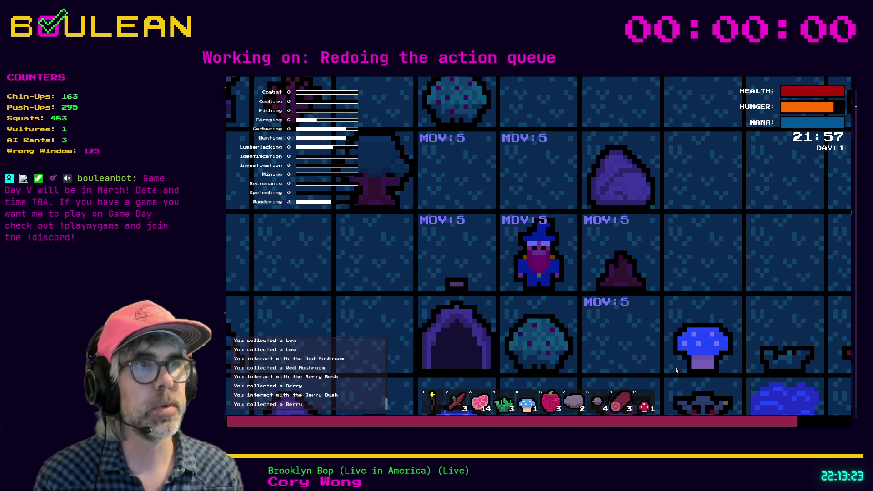
- Step the wizard up, left, right and left, then stop the game and return to player.gd
key(w)
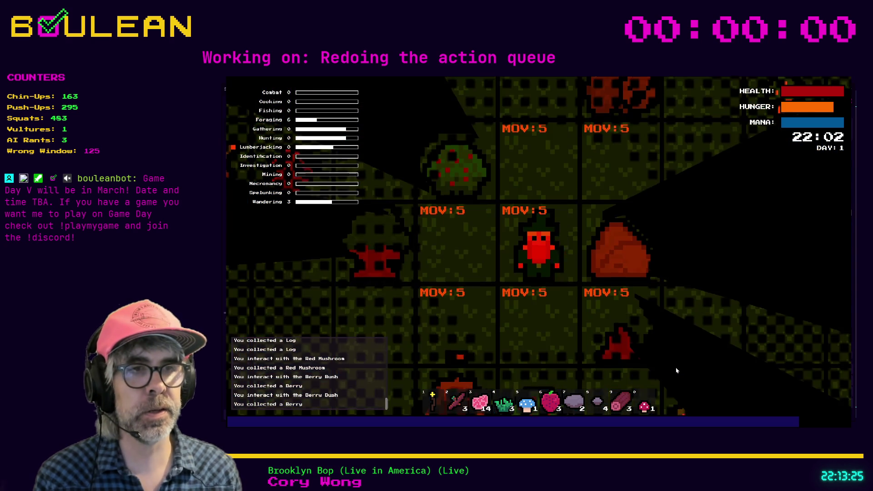
key(a)
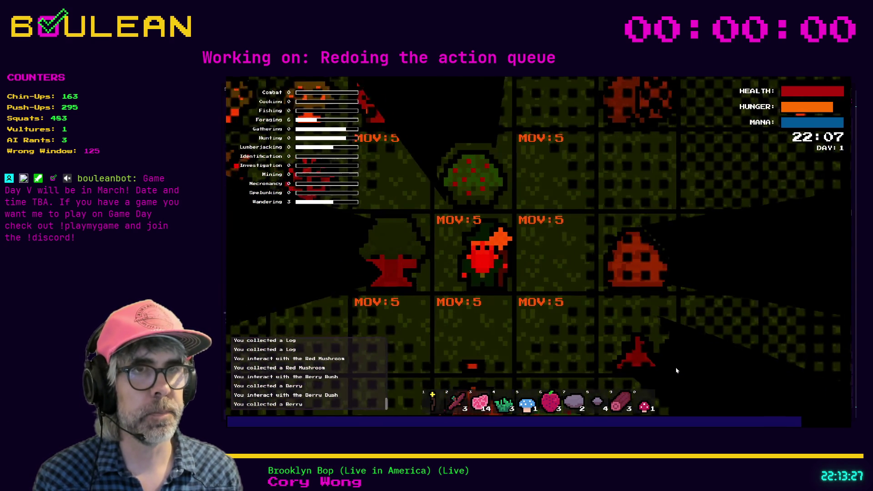
key(d)
key(a)
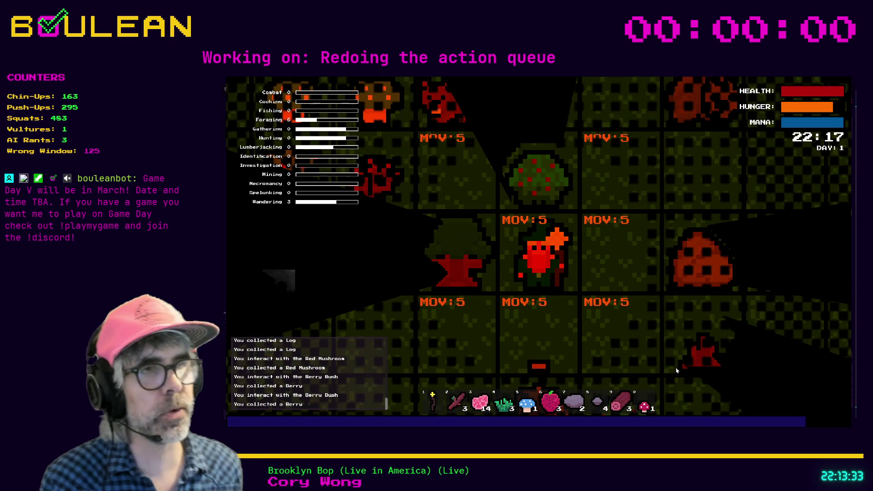
key(F8)
click(518, 254)
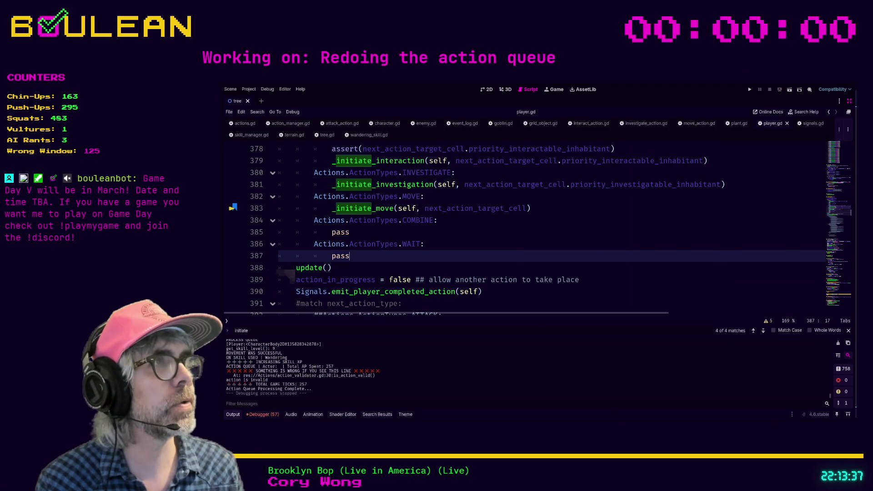
- Switch from Godot to the Obsidian 2026-02-20 daily task note
key(alt+Tab)
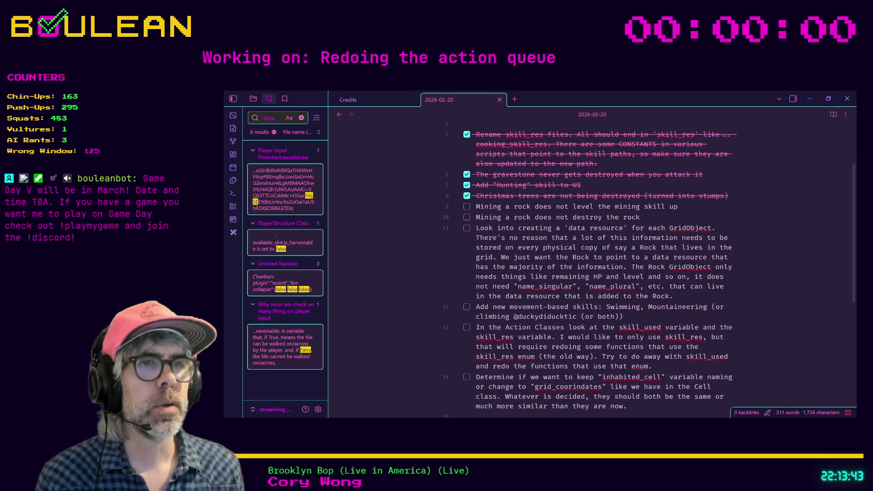
- Skim the 2026-02-20 note and select task 13 about skill_used and skill_res
scroll(600, 266, down, 3)
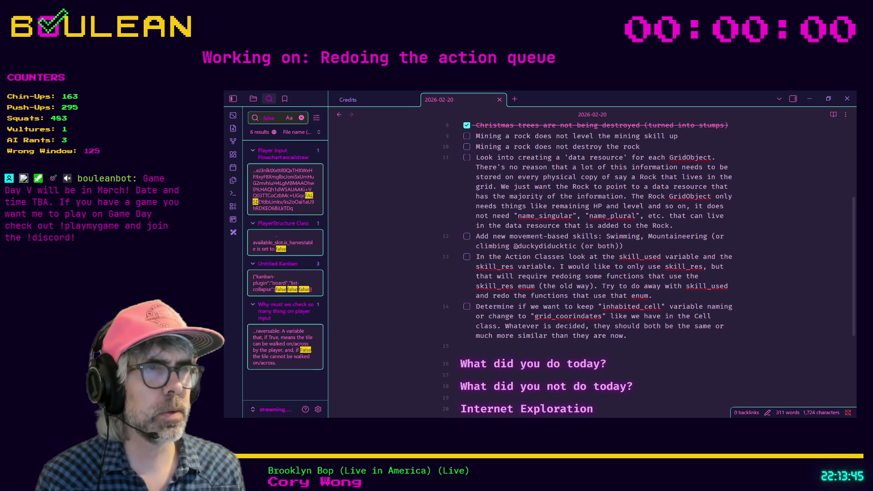
scroll(599, 266, up, 3)
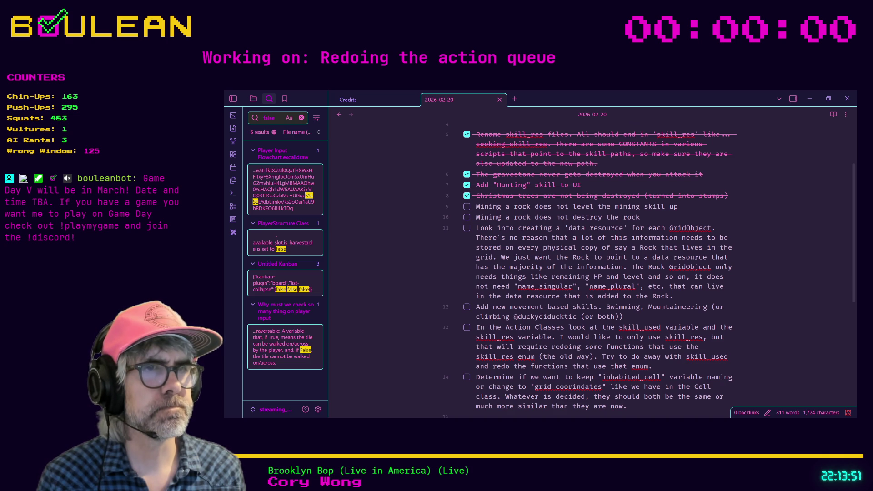
drag(476, 327, 723, 358)
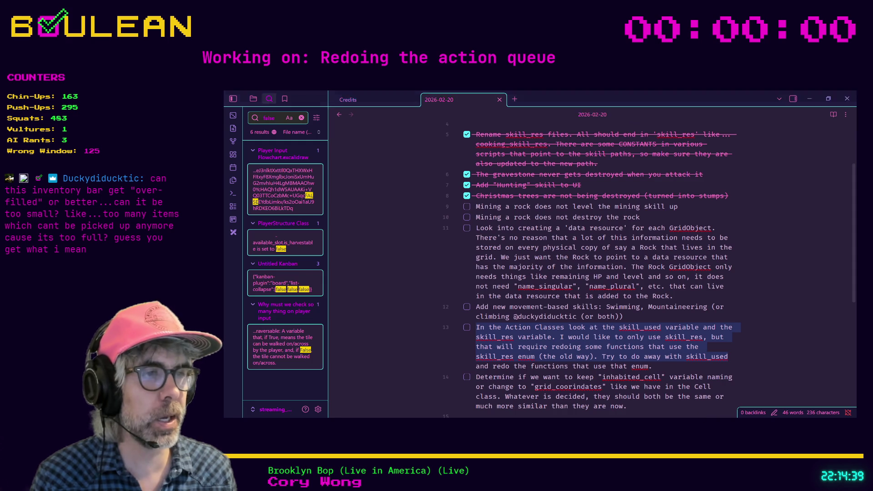
- Return to player.gd in Godot and run the project with F5 for a fresh playtest
key(alt+Tab)
click(625, 272)
key(F5)
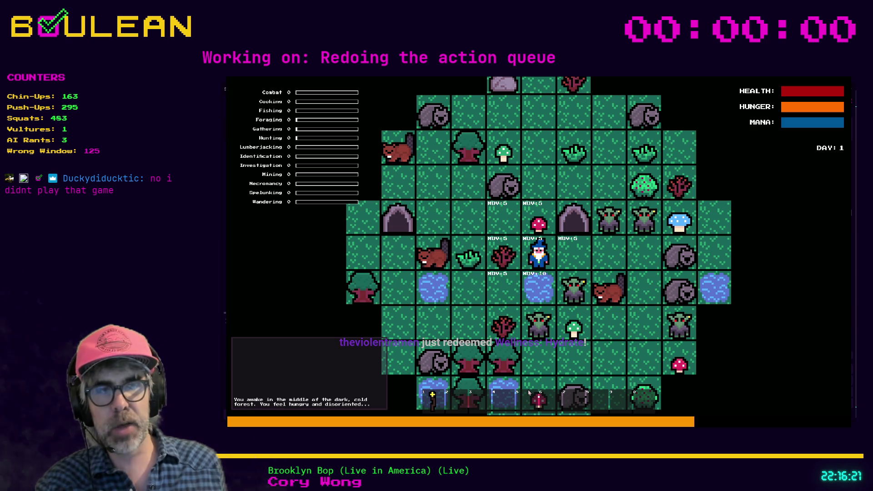
- Craft a Chest, place it on the tile east of the wizard, then stop the game
key(c)
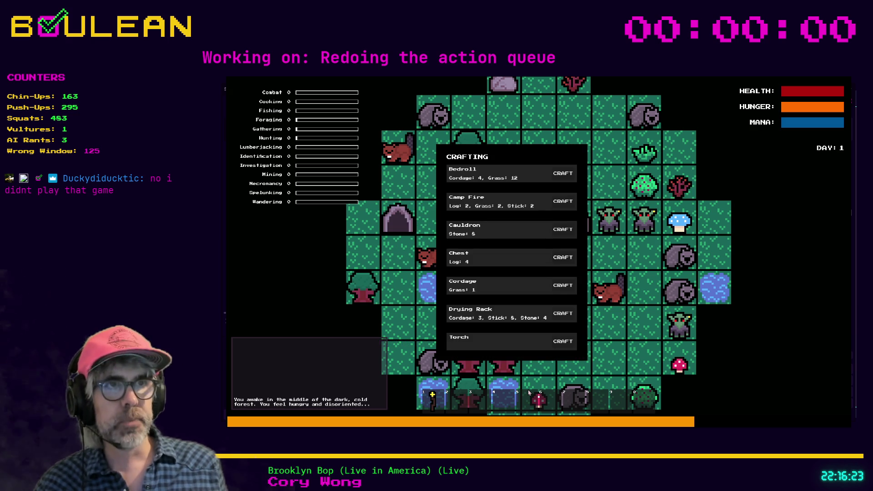
click(563, 258)
key(c)
key(2)
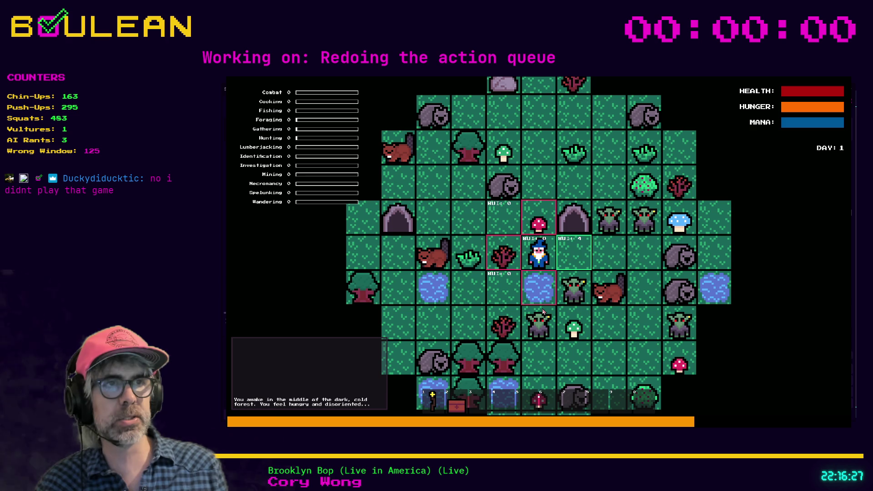
key(Right)
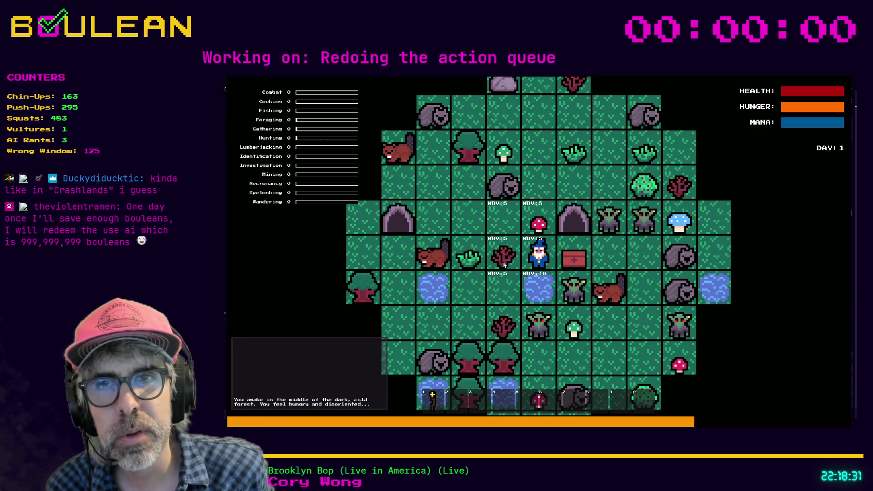
key(Escape)
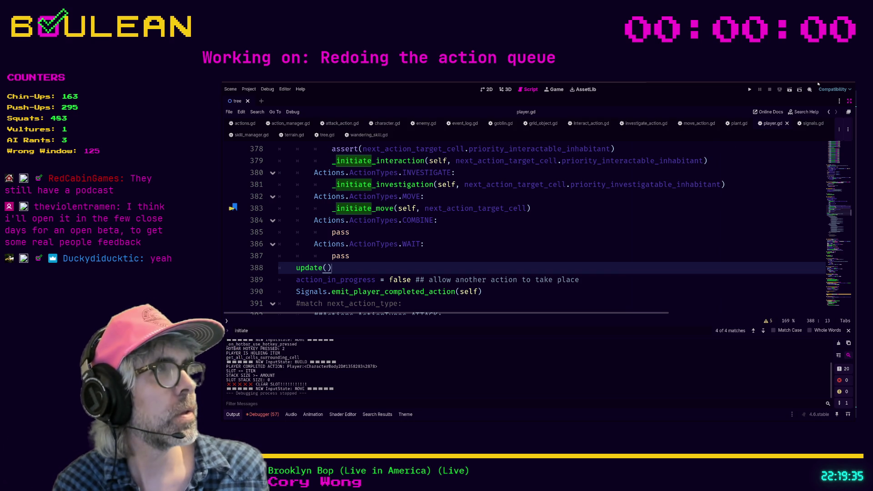
- Minimize the Obsidian window to reveal the Crashlands Steam store page in the browser
key(alt+Tab)
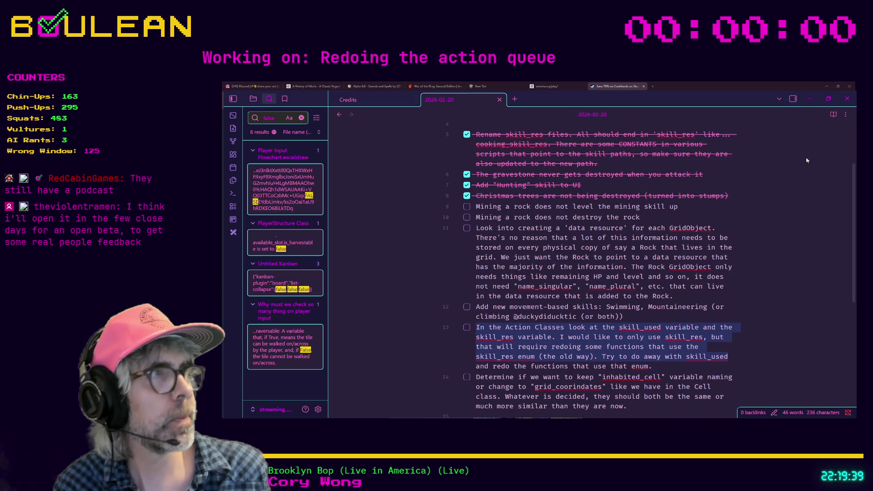
click(810, 98)
scroll(733, 246, up, 3)
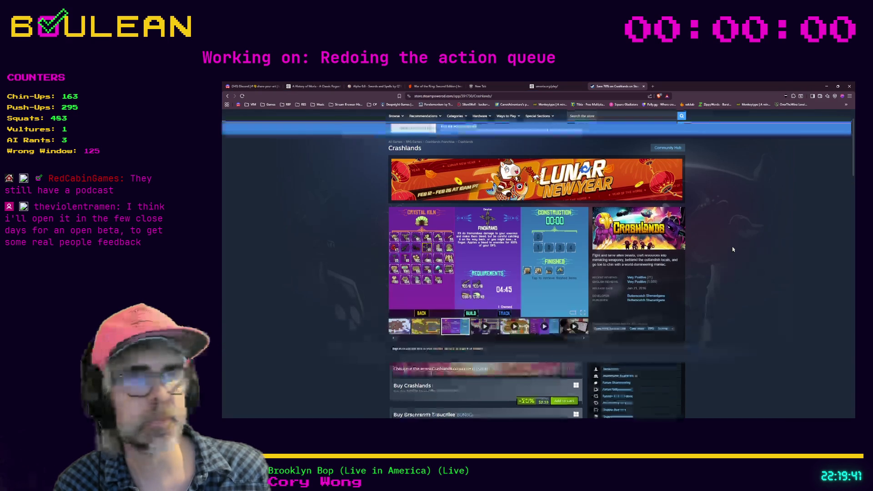
- Scroll Crashlands' page to More Like This and open the RuneScape: Dragonwilds store page
scroll(350, 296, down, 5)
scroll(350, 296, down, 2)
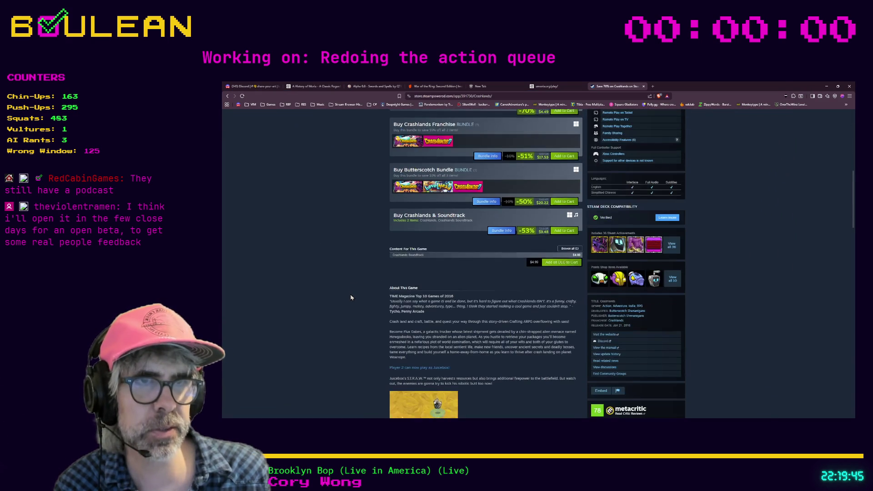
scroll(372, 296, down, 5)
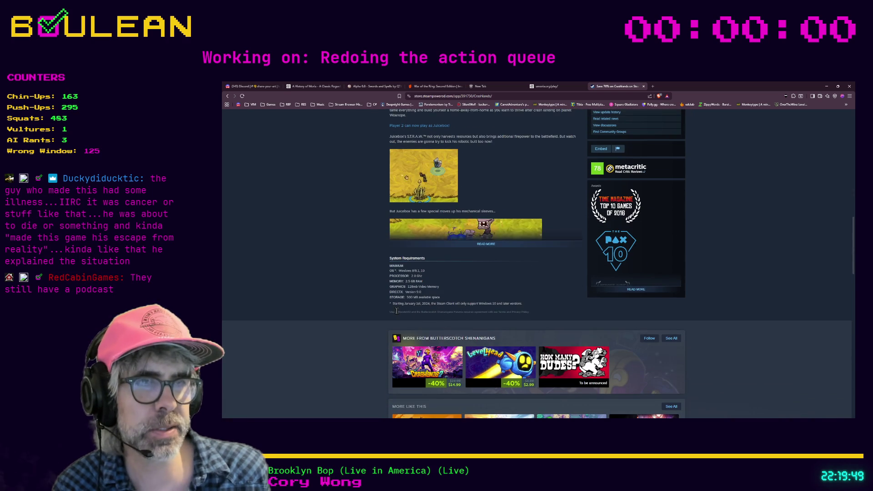
scroll(441, 332, down, 1)
mouse_move(500, 318)
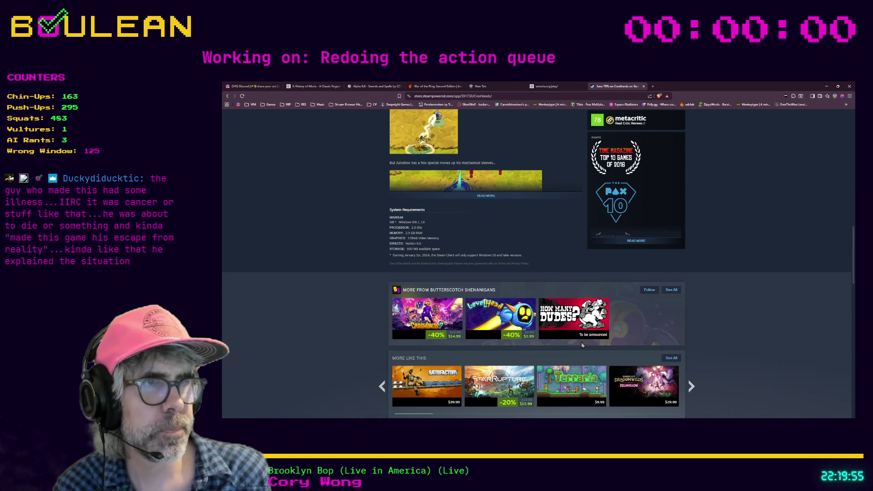
mouse_move(600, 311)
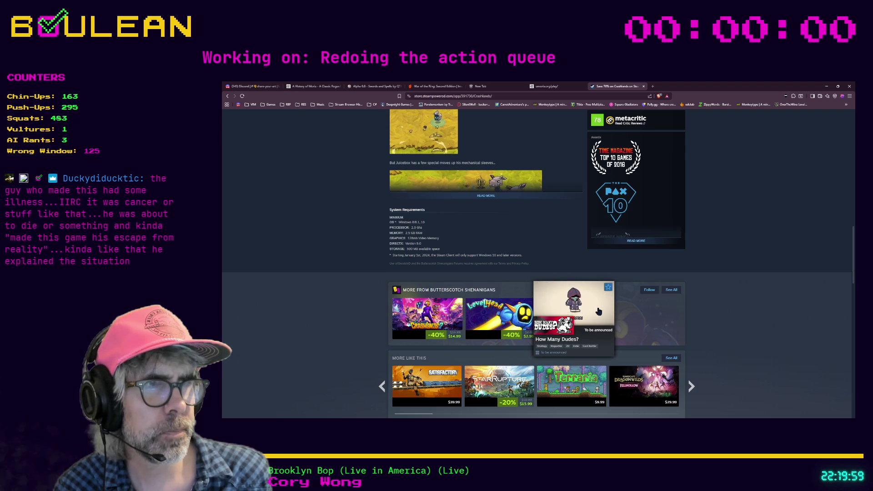
scroll(340, 307, down, 2)
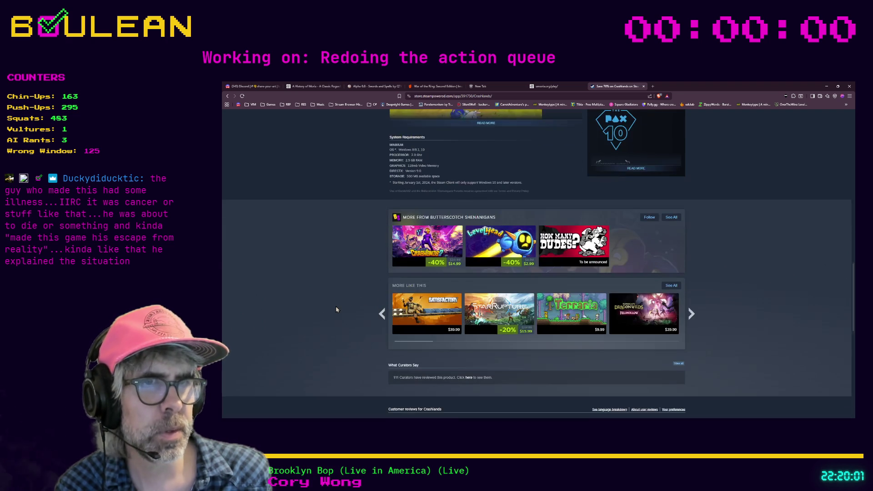
scroll(337, 309, down, 1)
scroll(336, 309, up, 2)
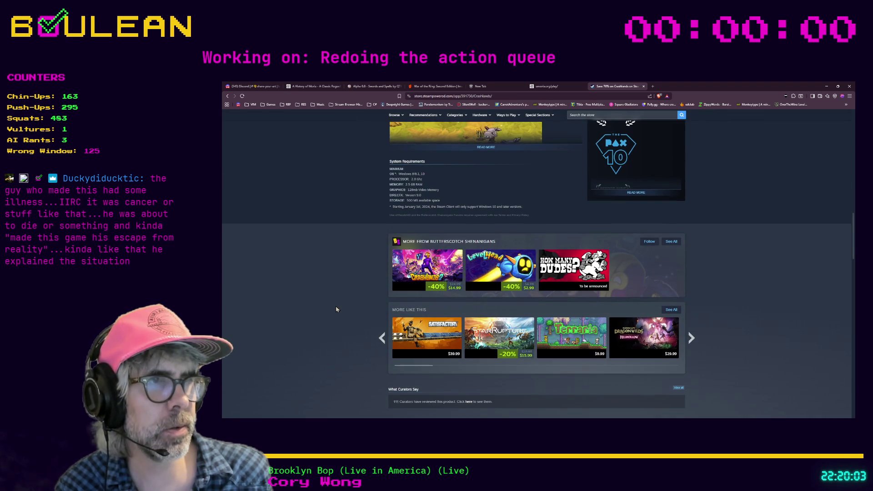
scroll(337, 309, up, 1)
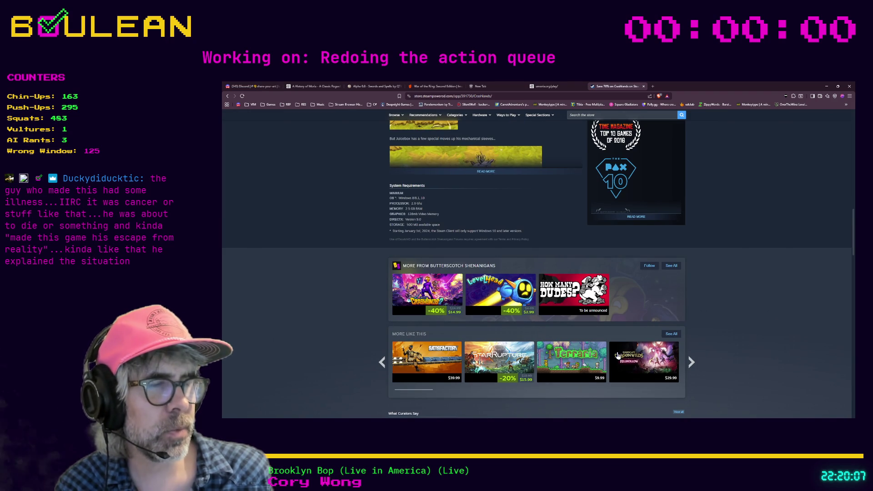
mouse_move(613, 353)
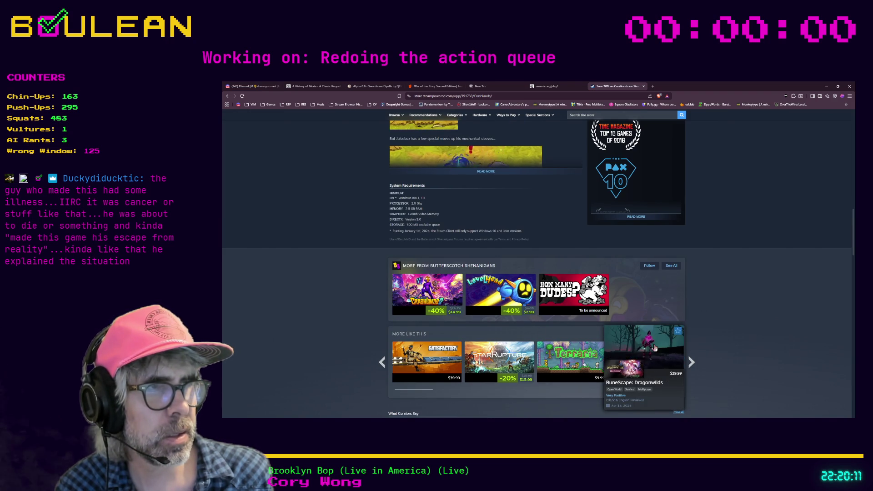
click(655, 348)
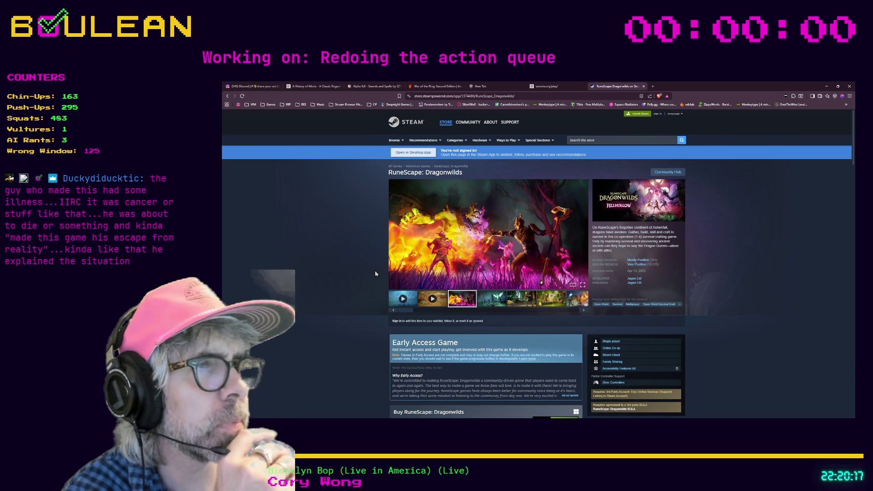
mouse_move(404, 267)
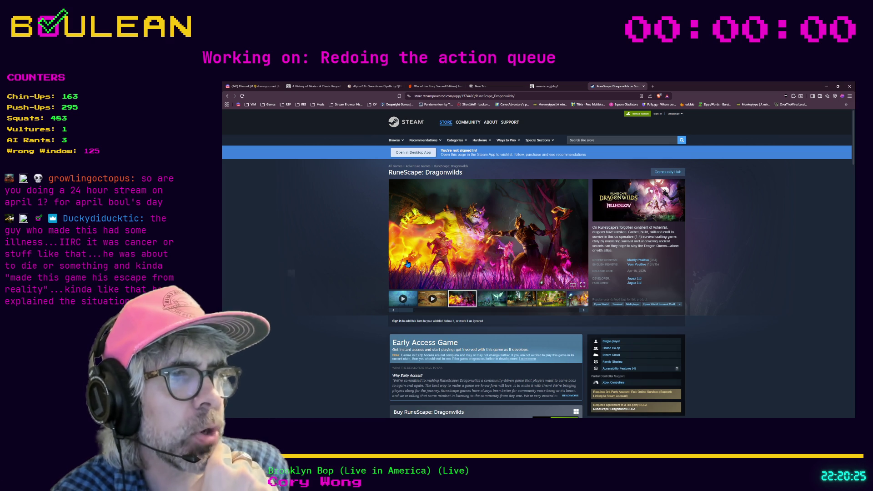
scroll(408, 264, down, 1)
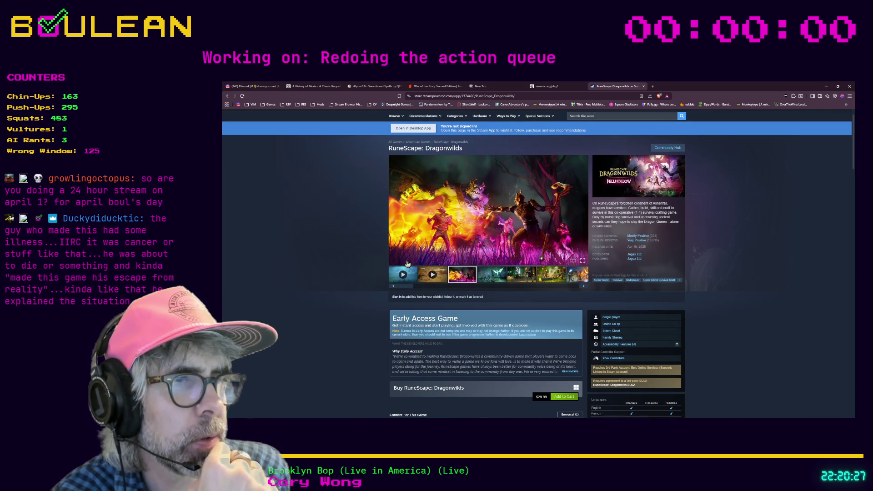
scroll(345, 275, down, 3)
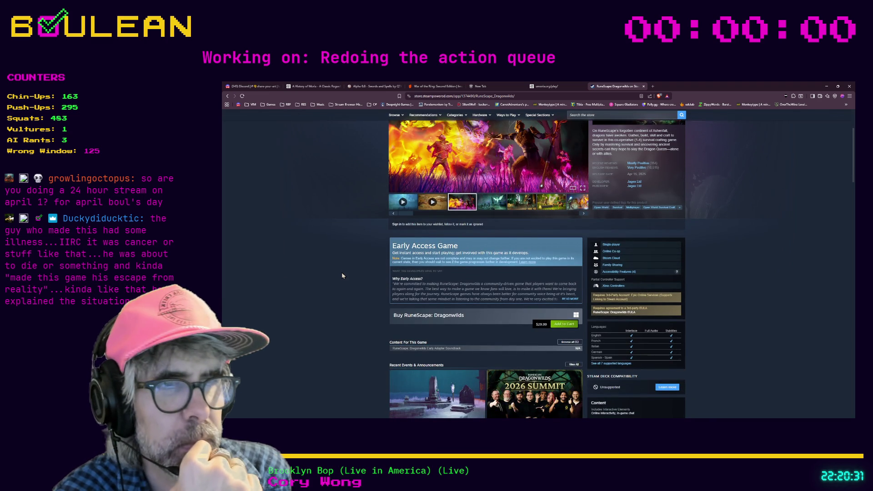
scroll(342, 275, down, 2)
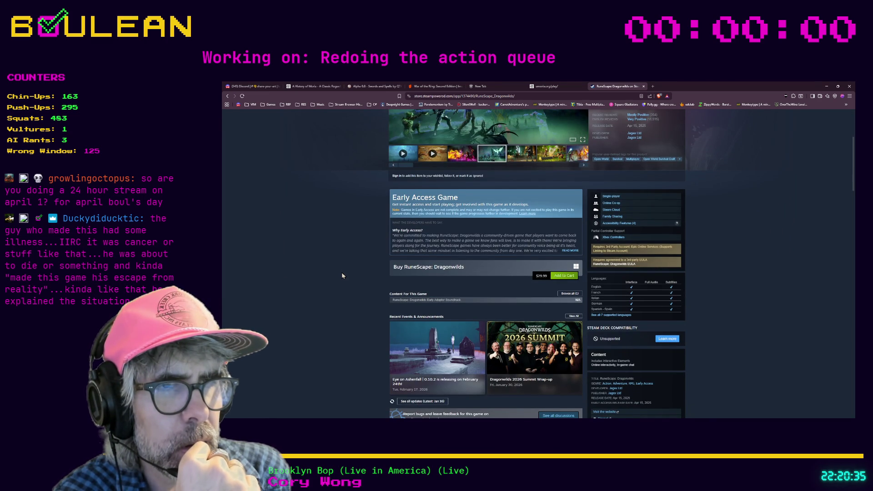
scroll(342, 276, down, 6)
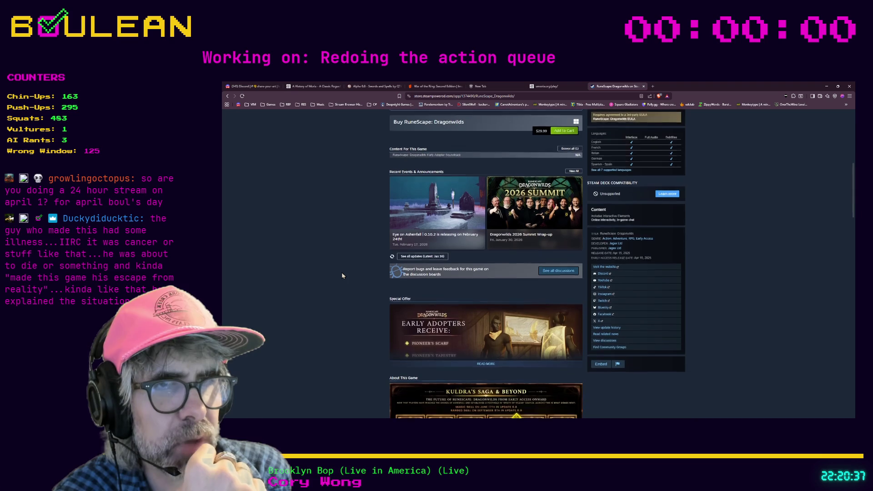
scroll(342, 276, down, 2)
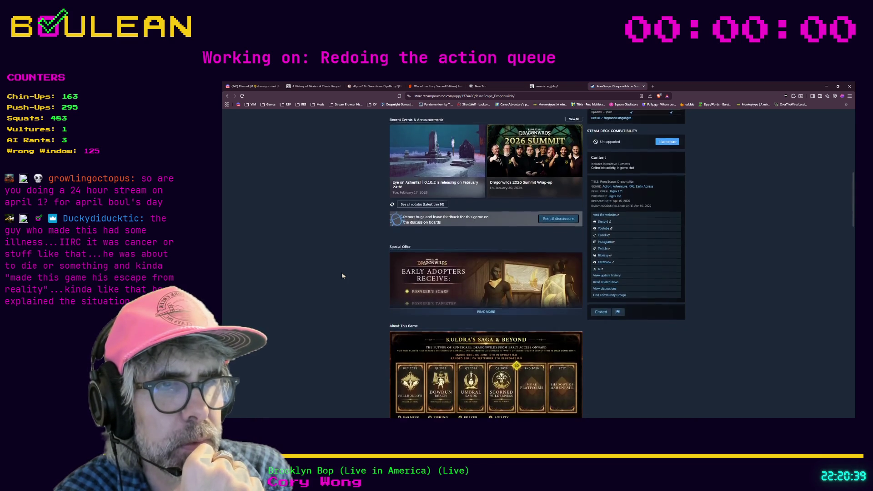
scroll(342, 276, down, 6)
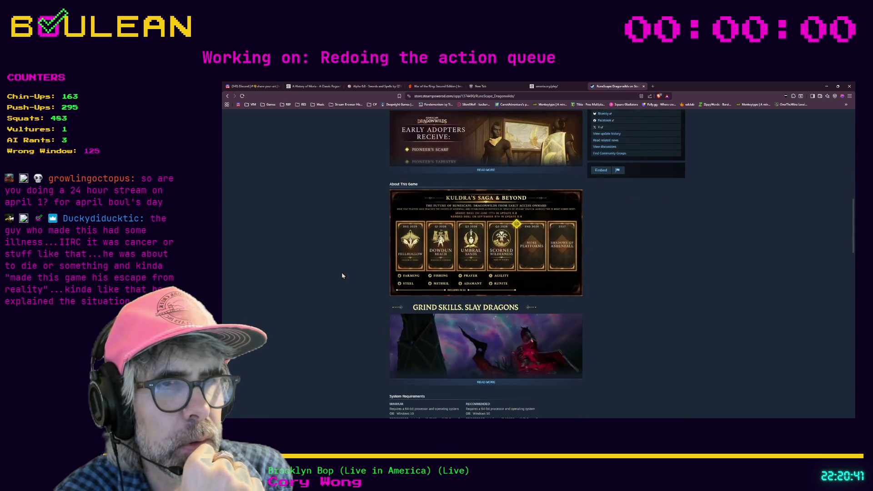
scroll(342, 275, up, 15)
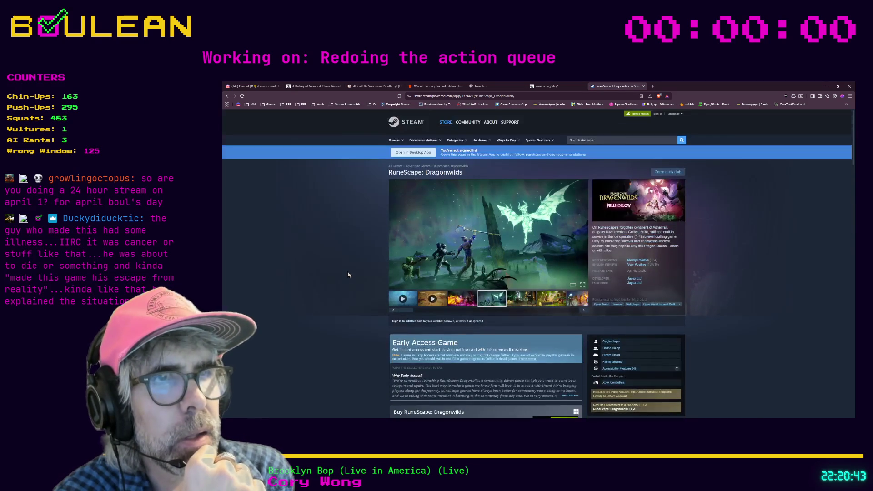
click(396, 231)
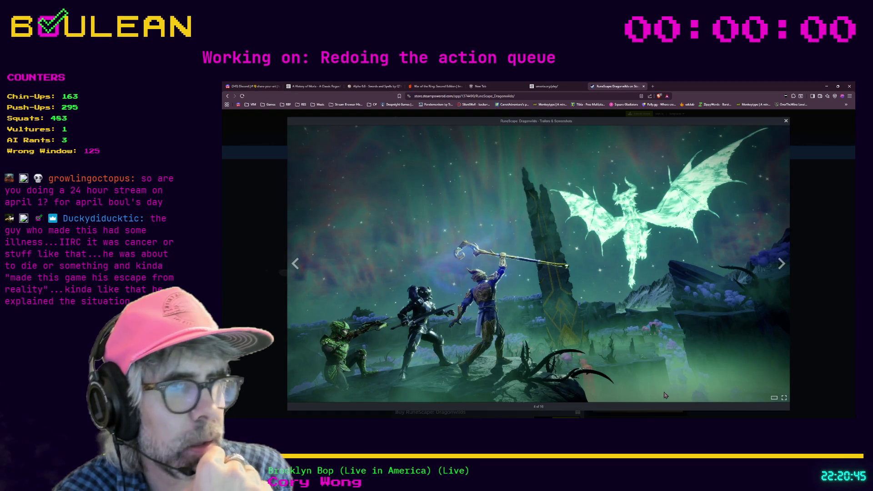
click(781, 264)
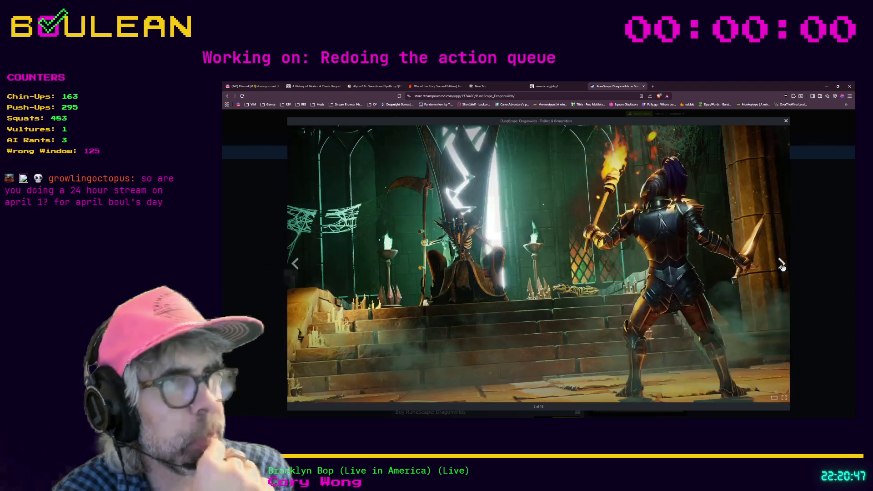
click(782, 265)
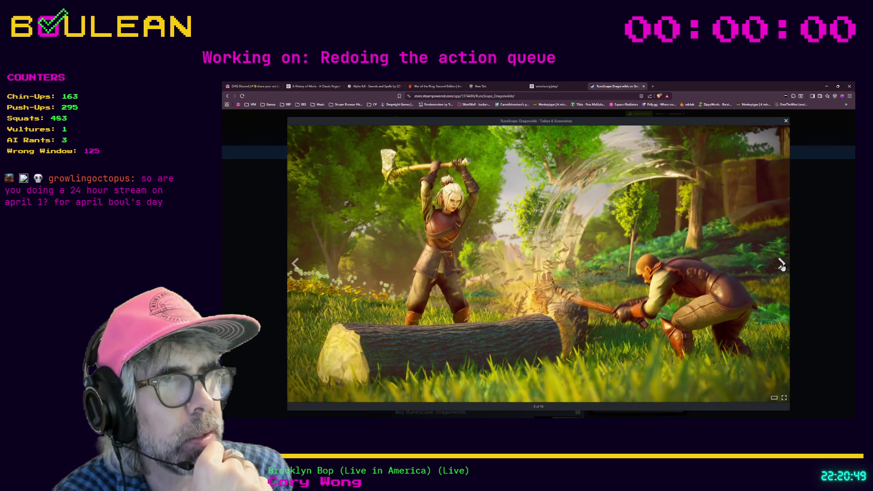
click(782, 266)
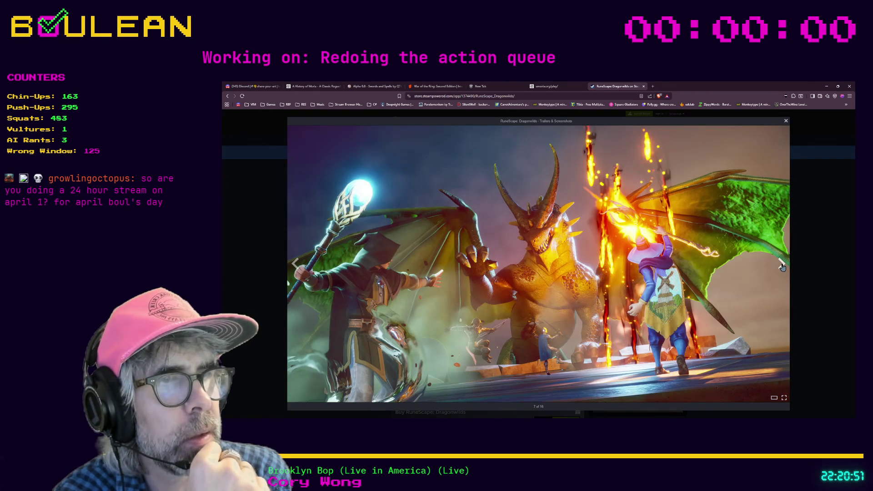
click(782, 266)
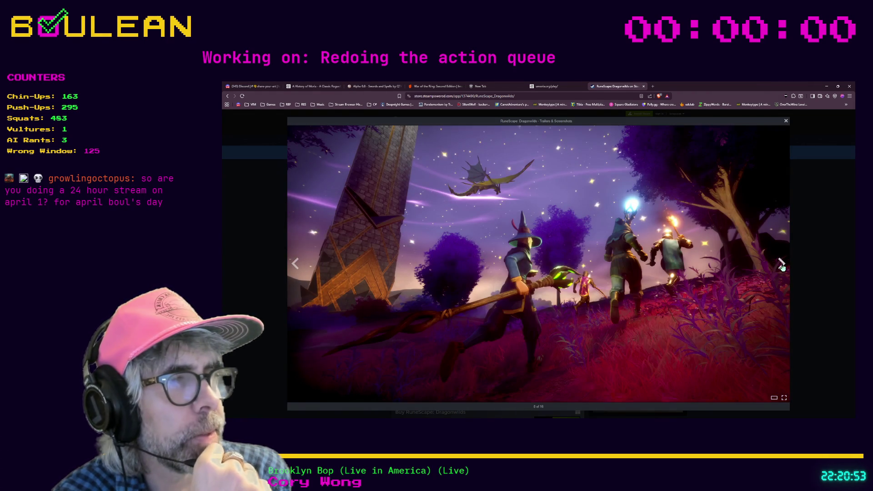
click(782, 266)
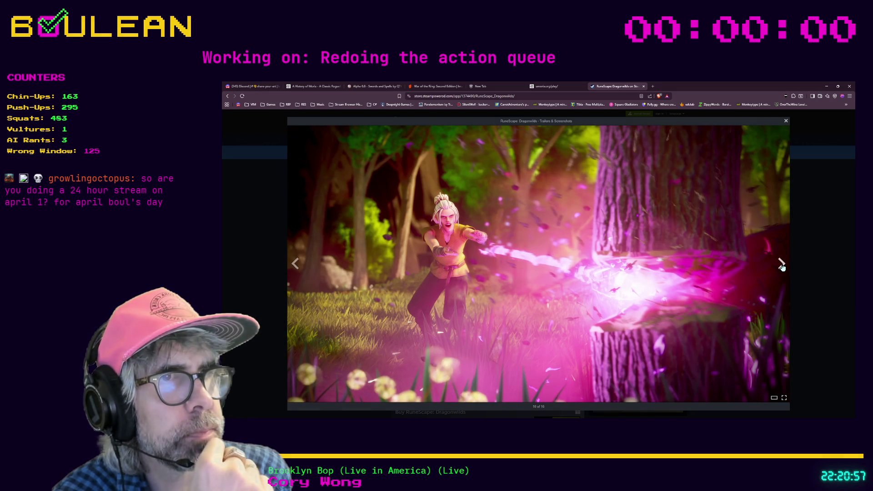
click(782, 265)
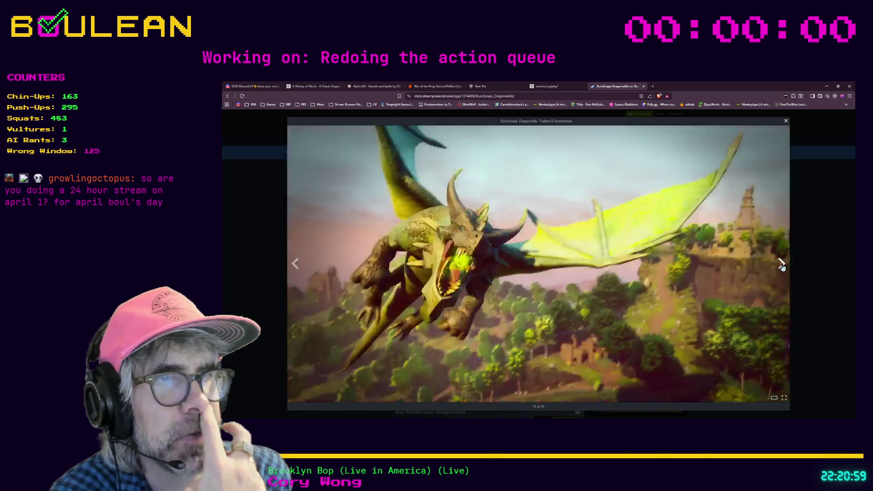
click(782, 266)
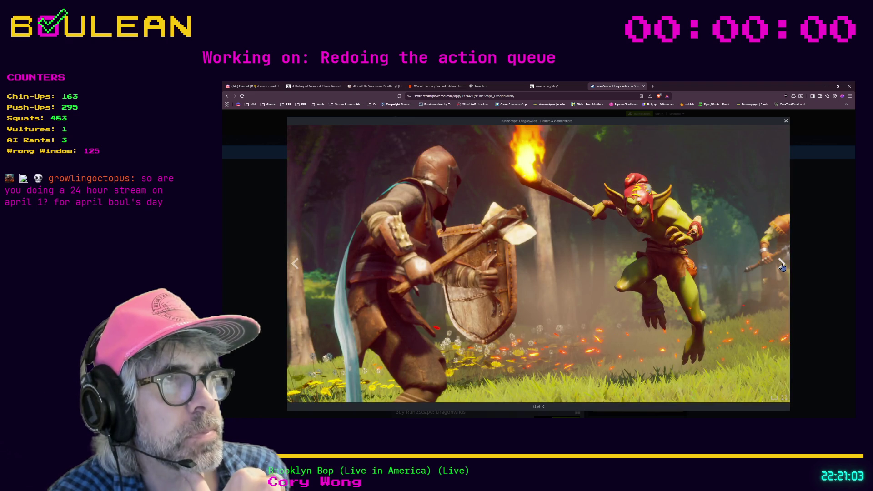
click(782, 265)
click(782, 266)
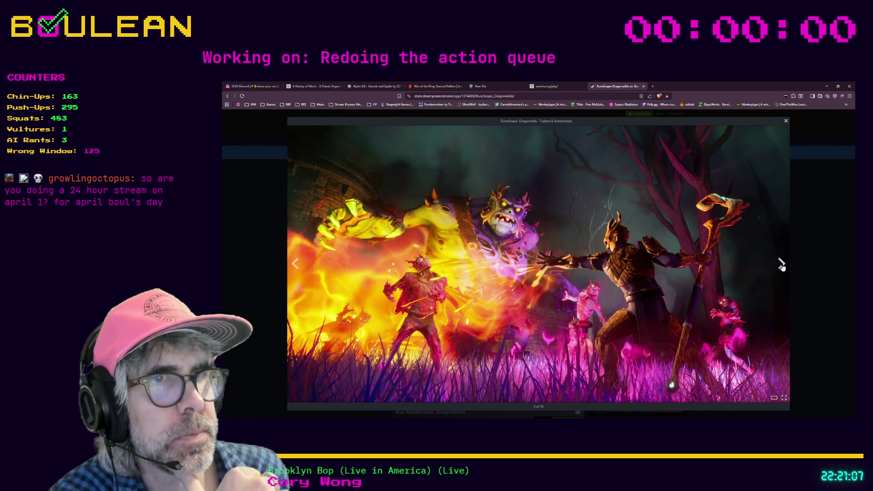
click(782, 266)
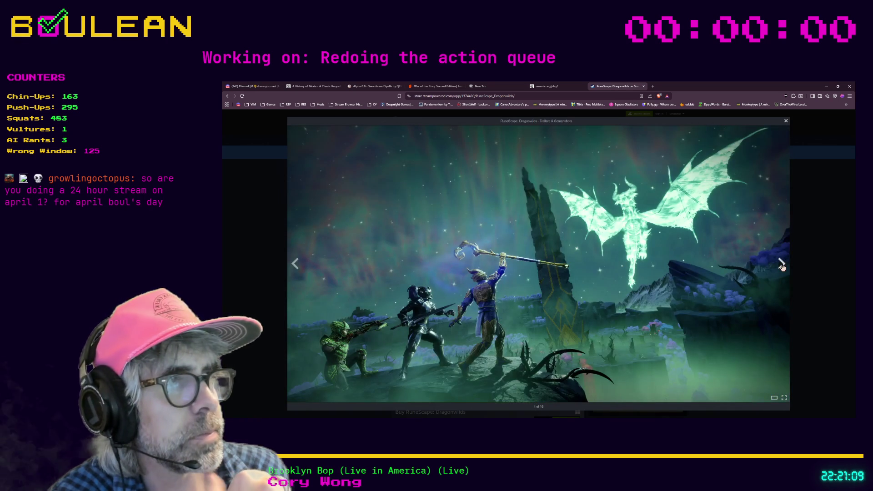
click(782, 266)
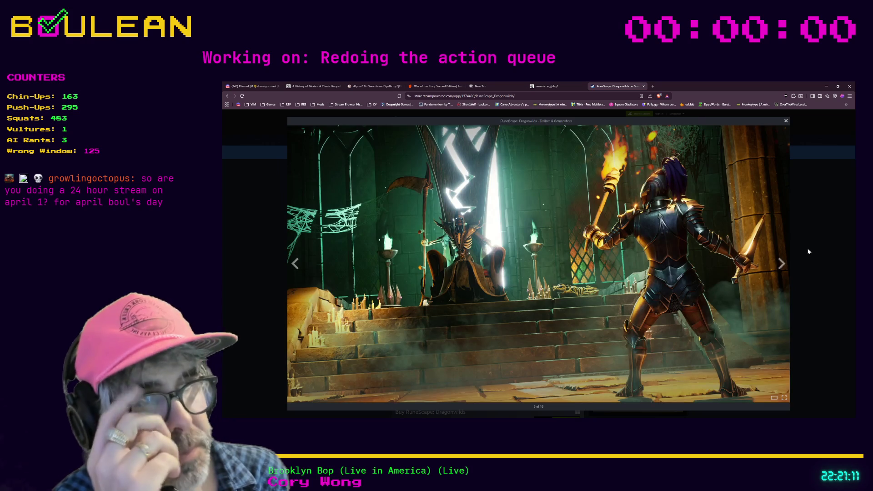
click(809, 251)
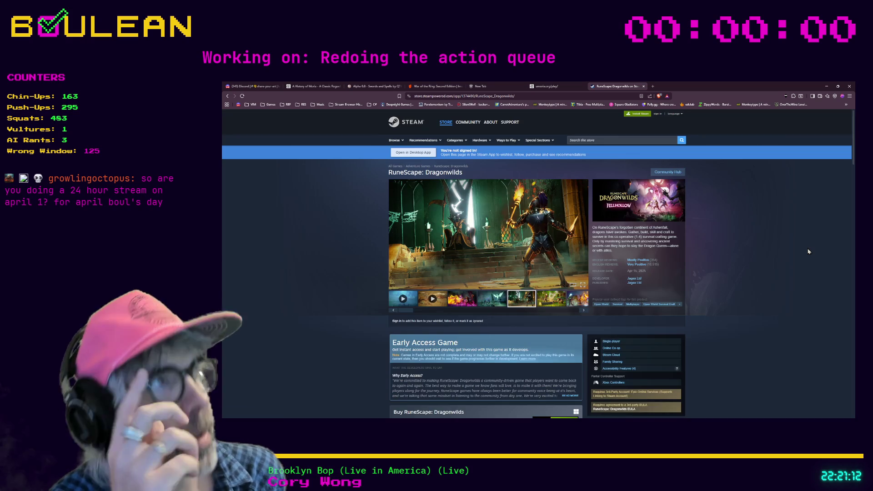
click(445, 96)
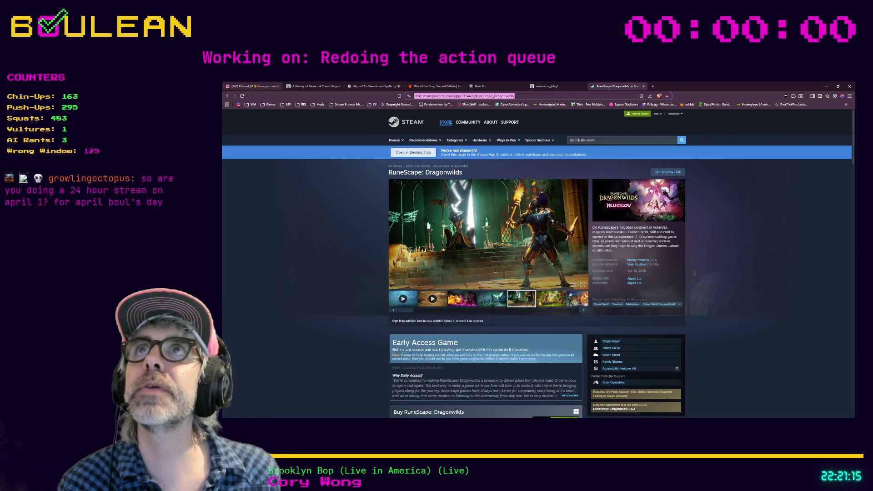
key(alt+Tab)
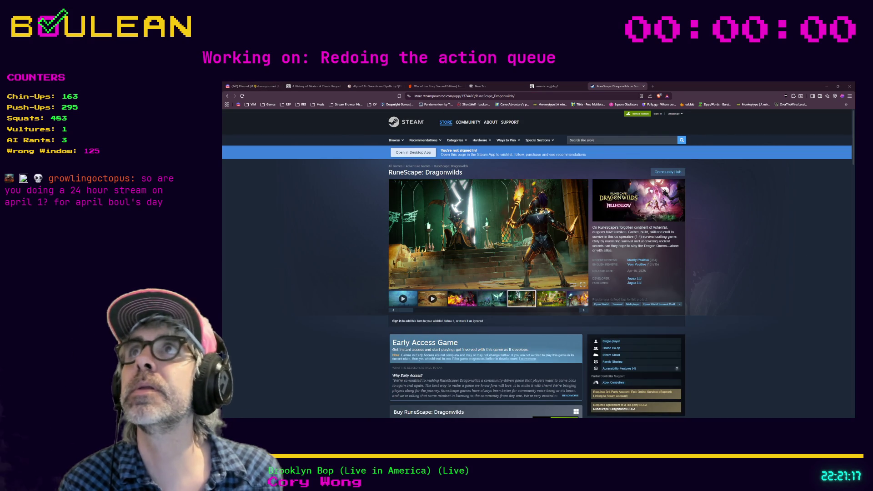